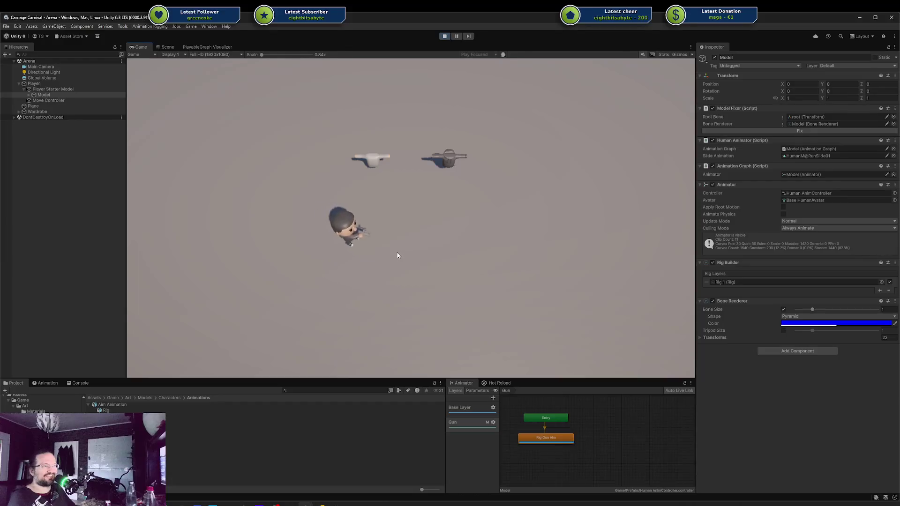
Inspect the gun-holding character's aim rig up close in the Scene view, then bring Blender forward
click(168, 48)
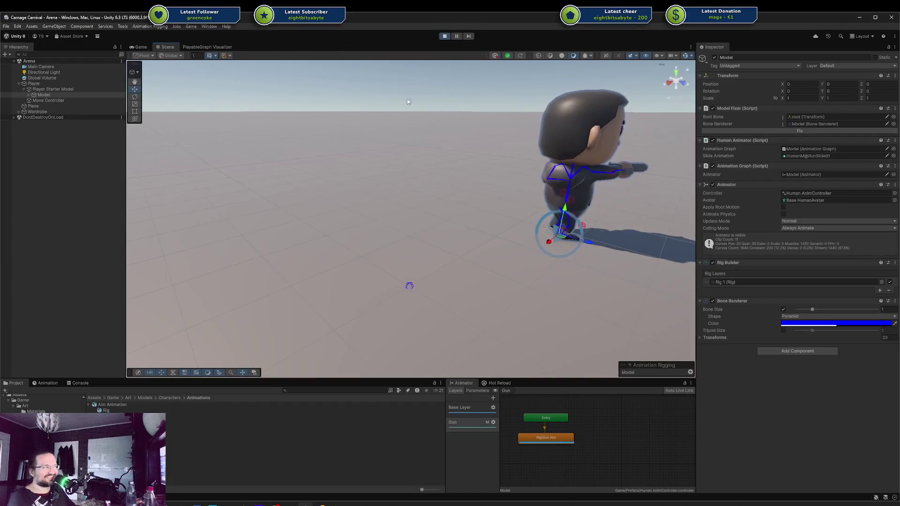
mouse_move(560, 181)
mouse_down()
mouse_move(452, 205)
mouse_move(563, 194)
mouse_move(476, 195)
mouse_up()
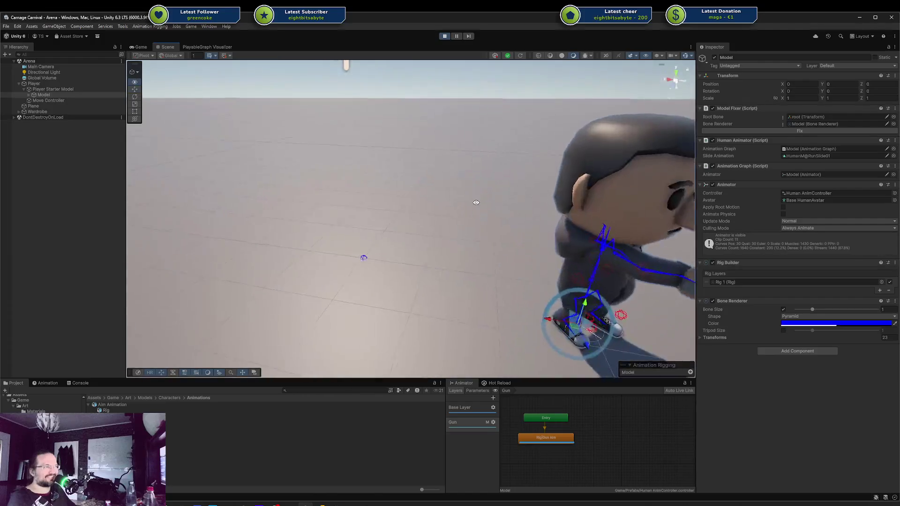
drag(377, 207, 502, 223)
click(355, 505)
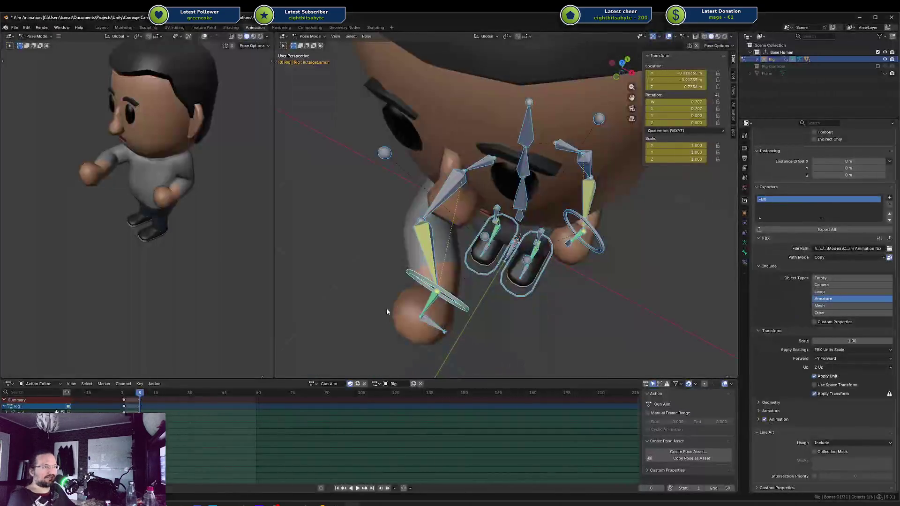
Rotate the hand IK target bone 90° about Y in the Gun Aim action
click(438, 294)
drag(454, 293, 466, 281)
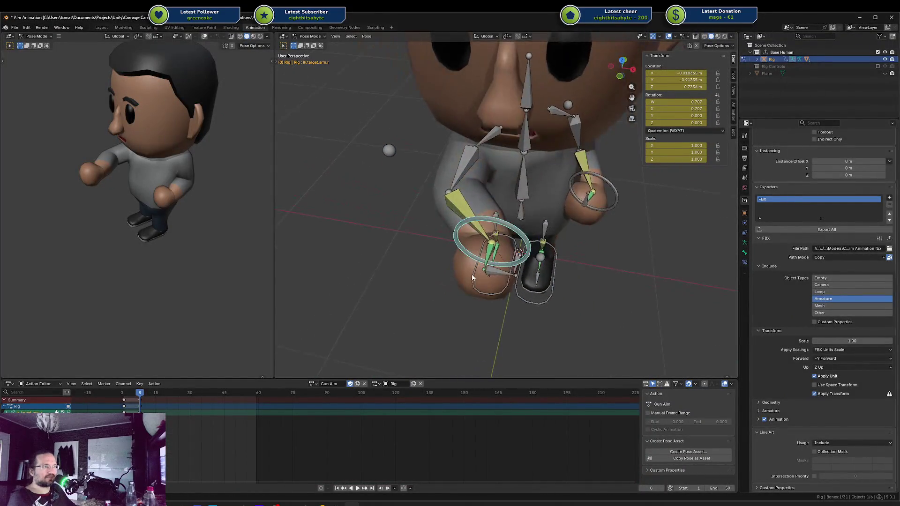
key(t)
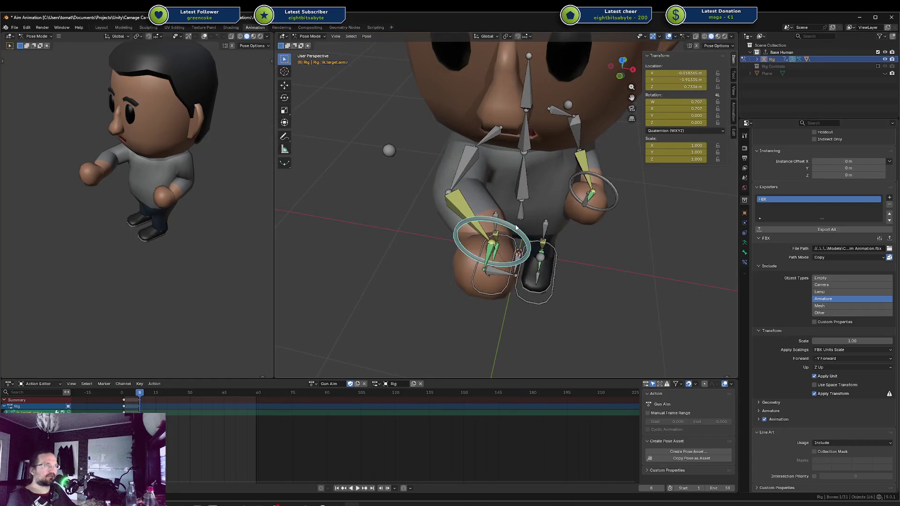
text(ry)
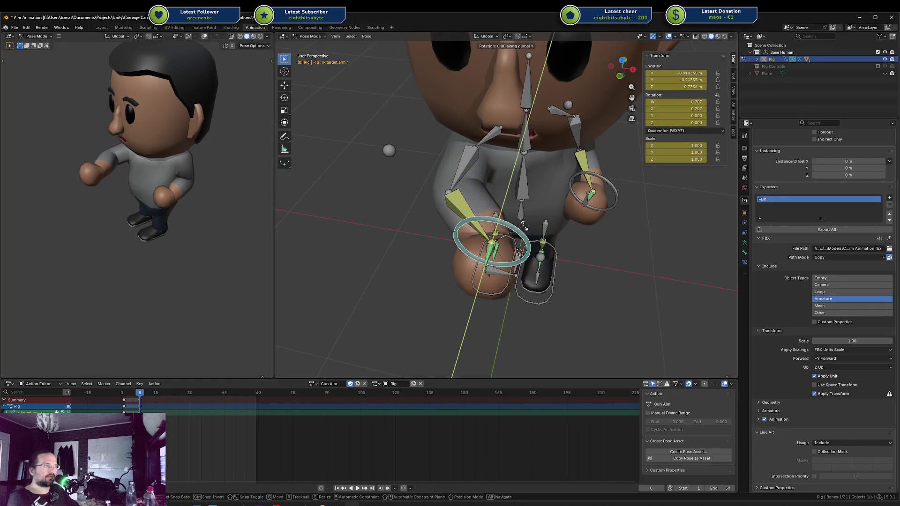
text(90)
key(Return)
key(ctrl+s)
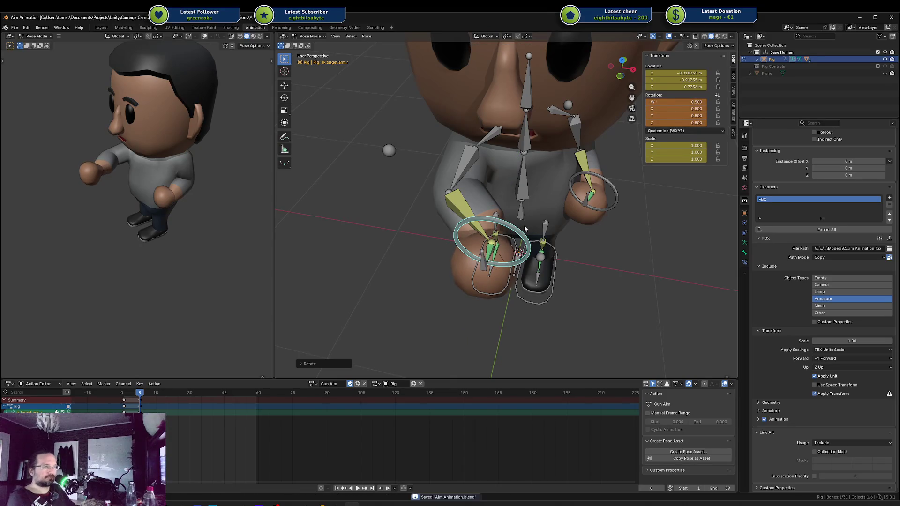
Keyframe the rotated hand IK target, preview Gun Aim, then save Aim Animation.blend and export all
mouse_move(524, 225)
mouse_down()
mouse_move(601, 212)
mouse_move(561, 221)
mouse_up()
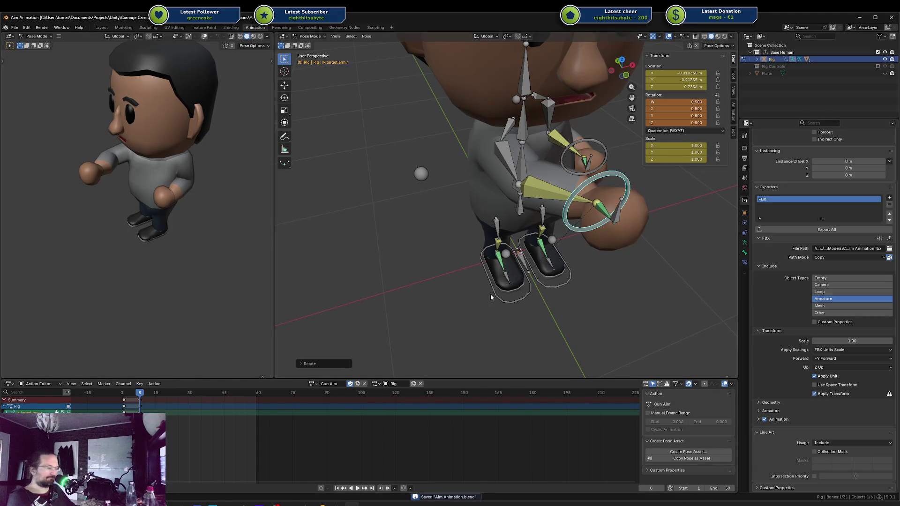
key(i)
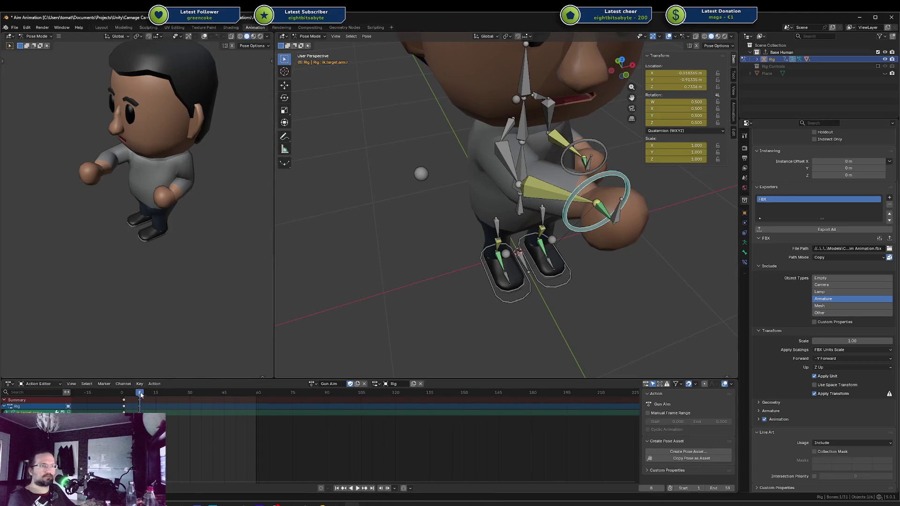
key(space)
drag(140, 399, 127, 401)
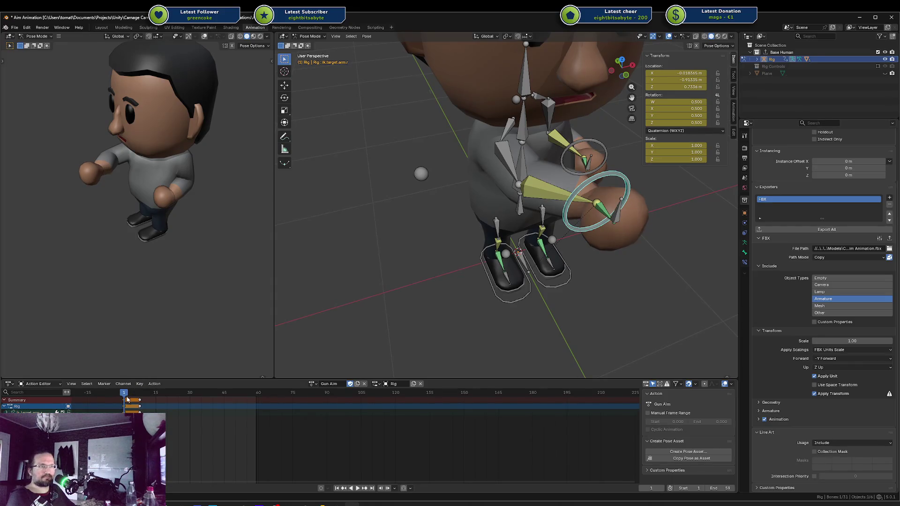
key(ctrl+s)
click(819, 231)
key(alt+Tab)
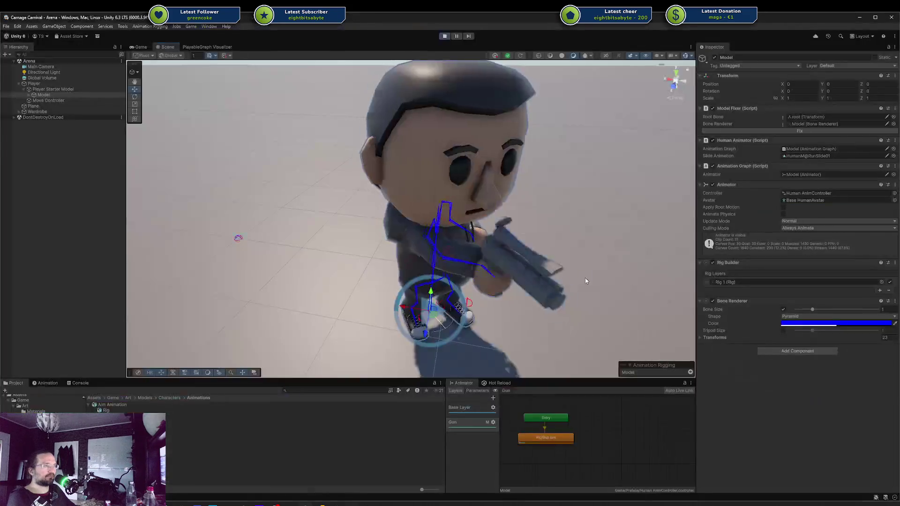
Orbit the Scene view around the armed character, then switch to the Game view
drag(523, 250, 422, 225)
drag(350, 204, 374, 203)
key(ctrl+2)
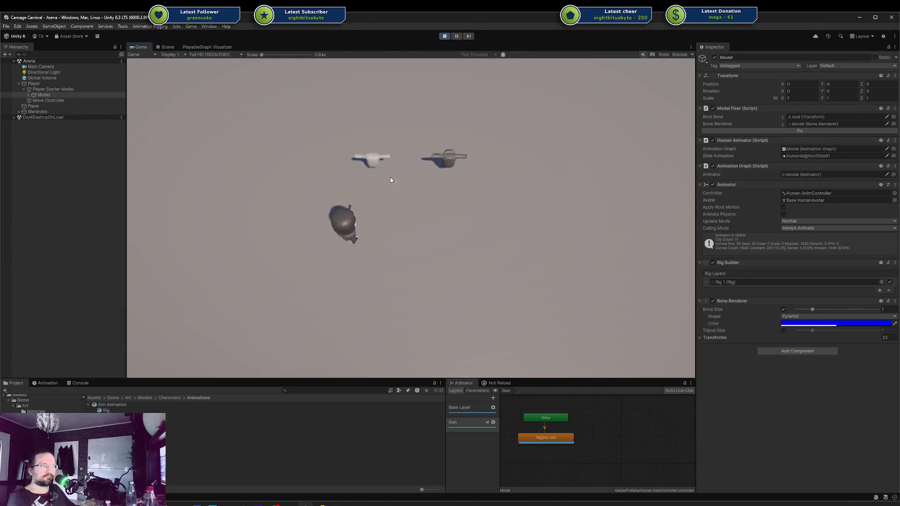
Walk the character around the arena with WASD to check the new aim pose
key(a)
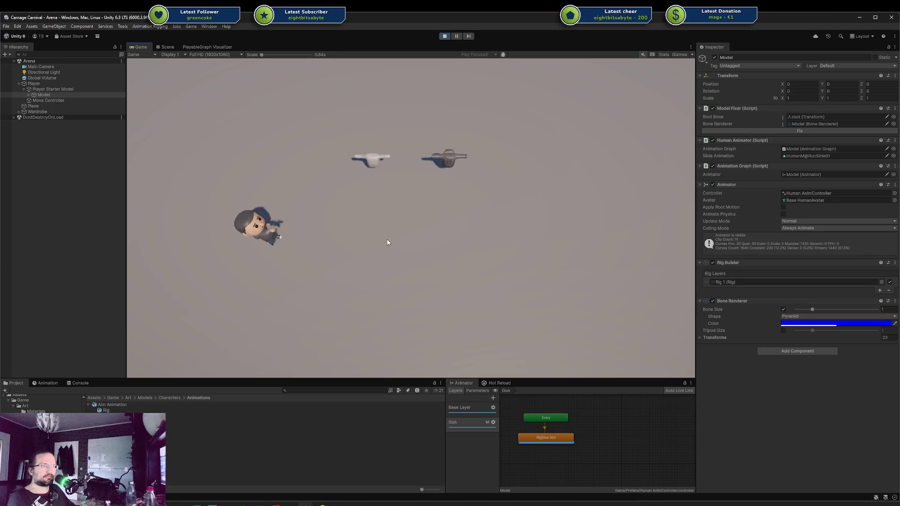
key(d)
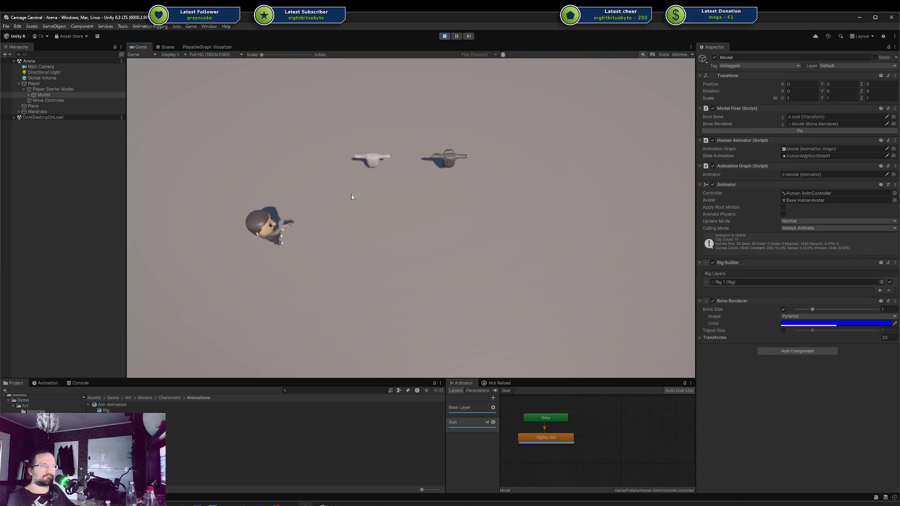
key(s)
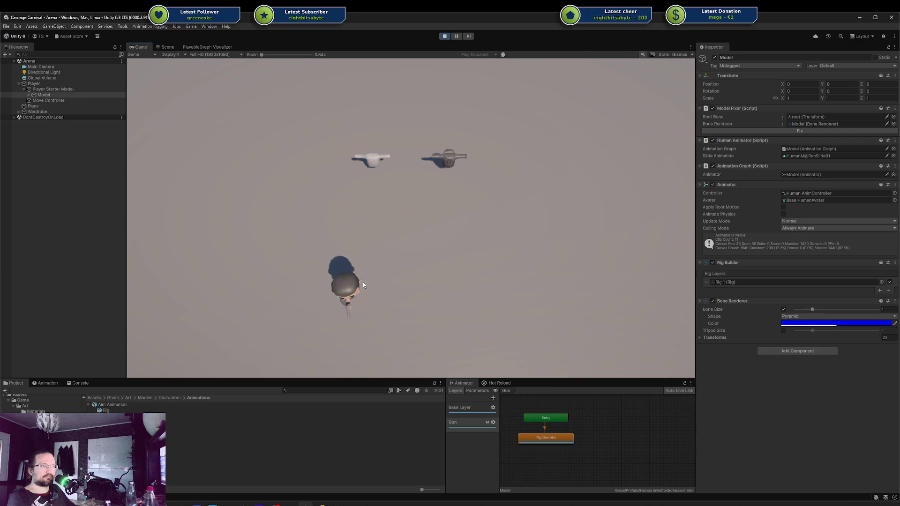
key(w)
key(d)
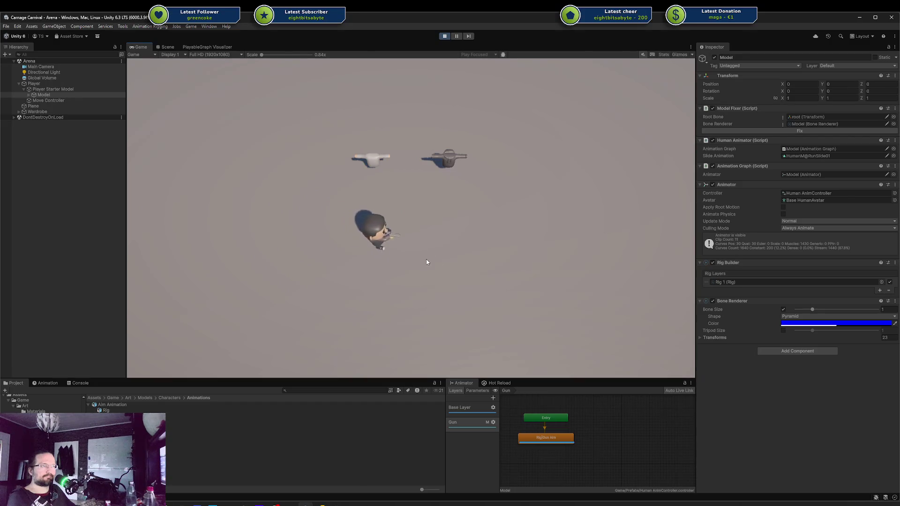
key(w)
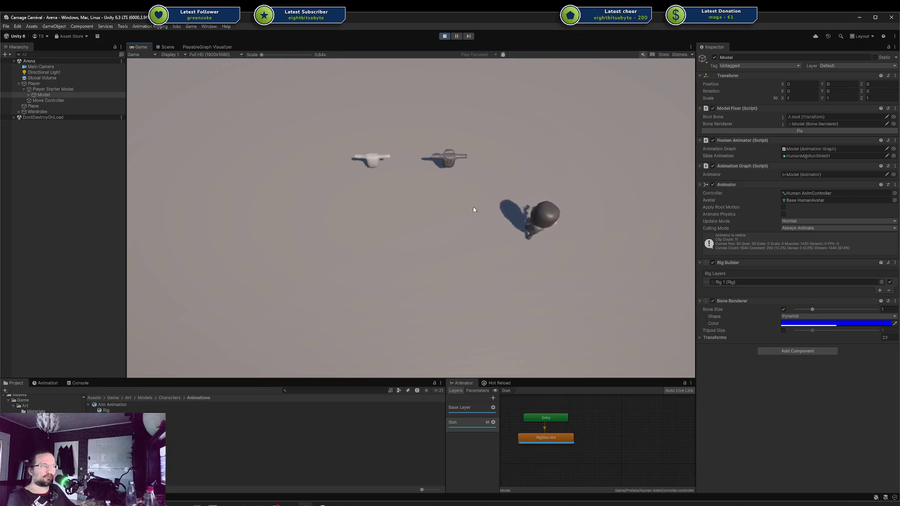
key(a)
key(s)
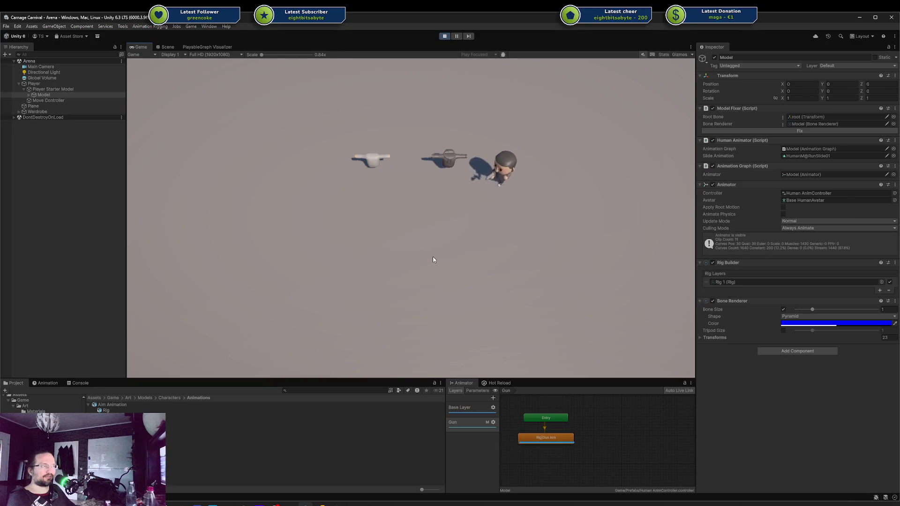
click(112, 422)
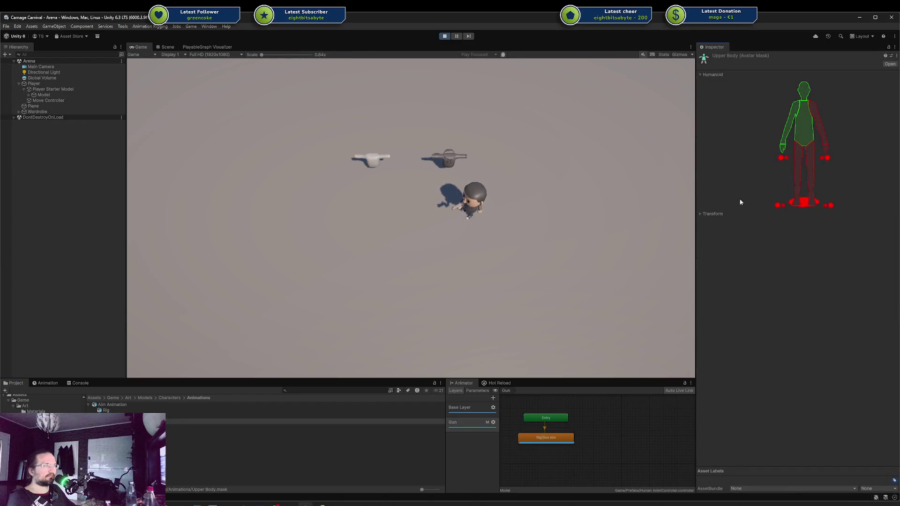
Walk the character around the turrets and past the white gun with WASD
key(a)
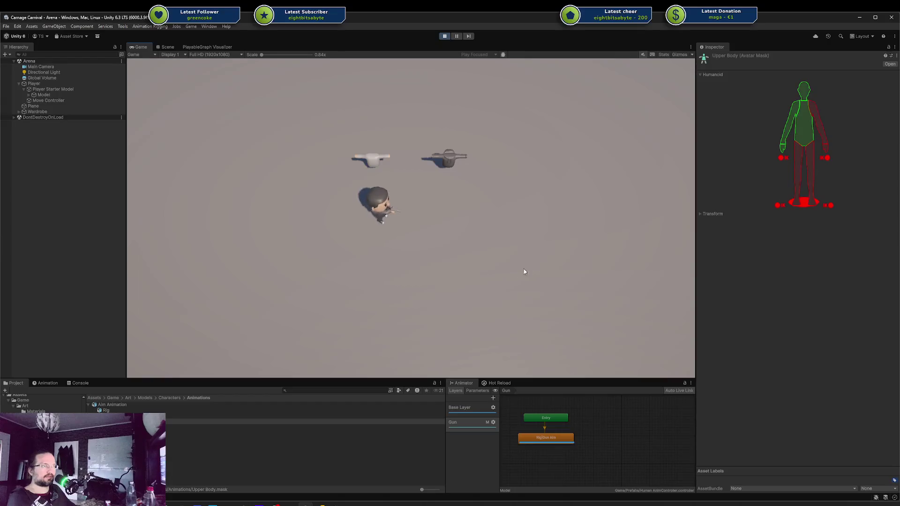
key(s)
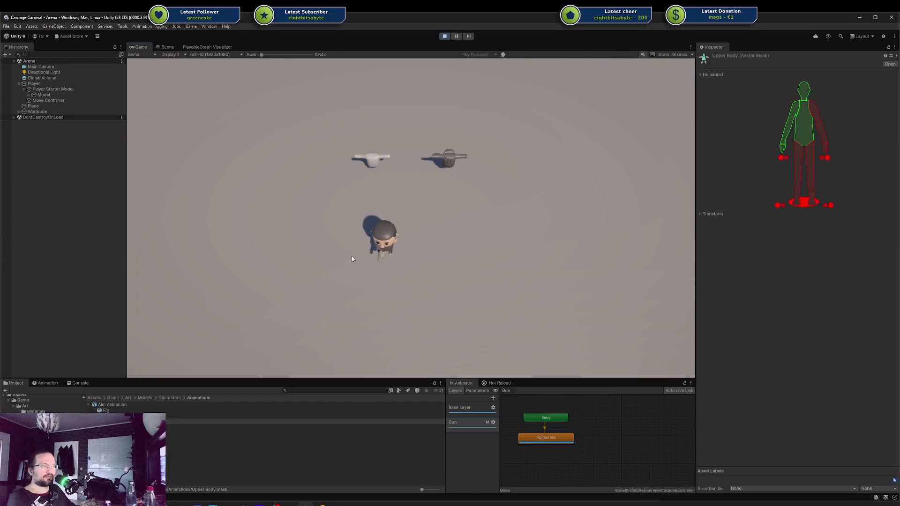
key(w)
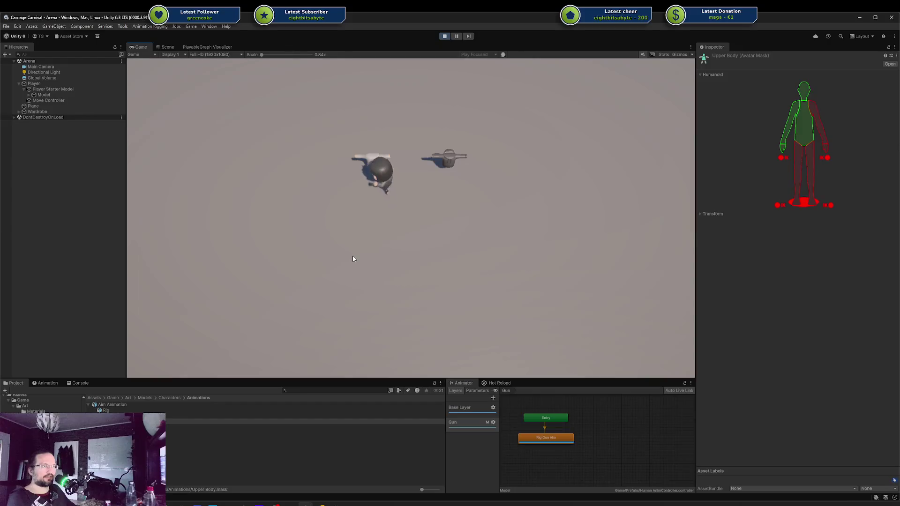
key(a)
key(s)
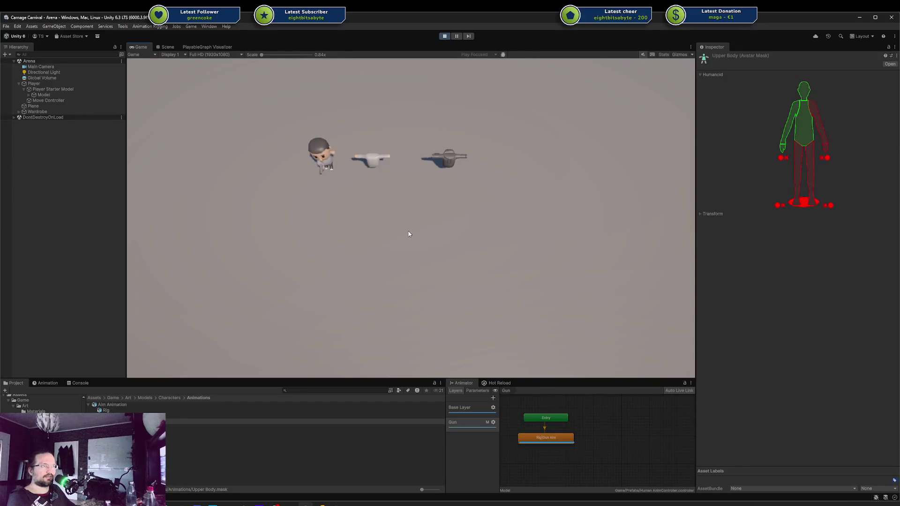
key(s)
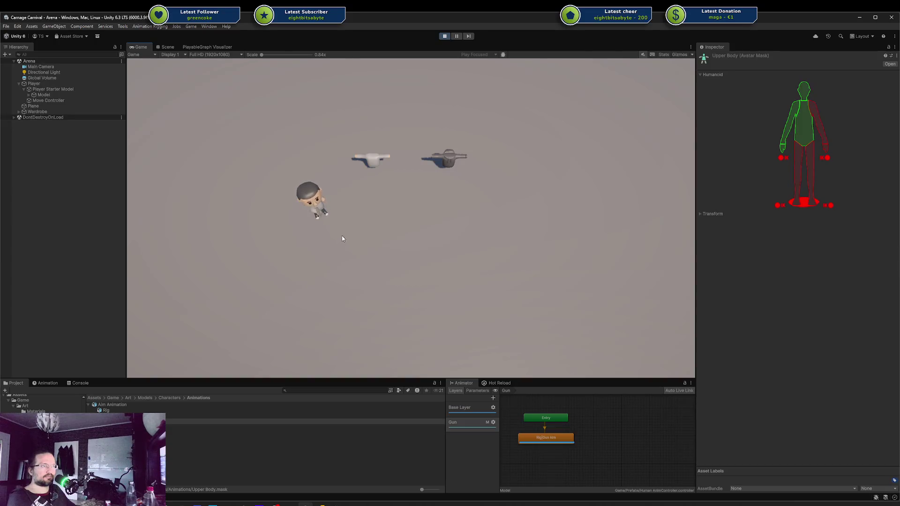
key(d)
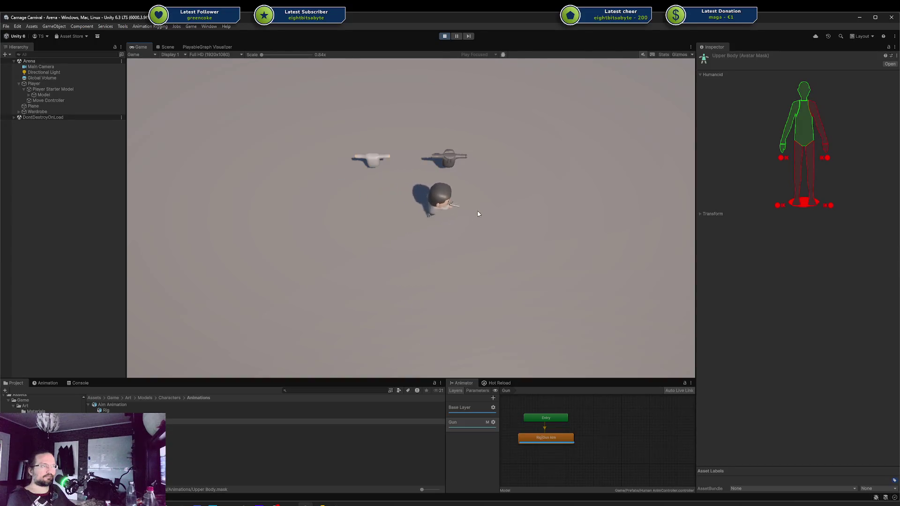
key(w)
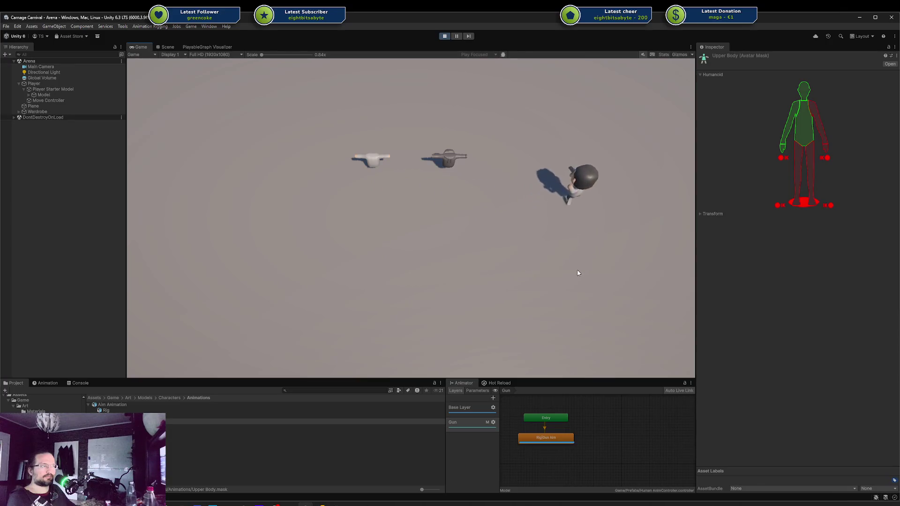
key(s)
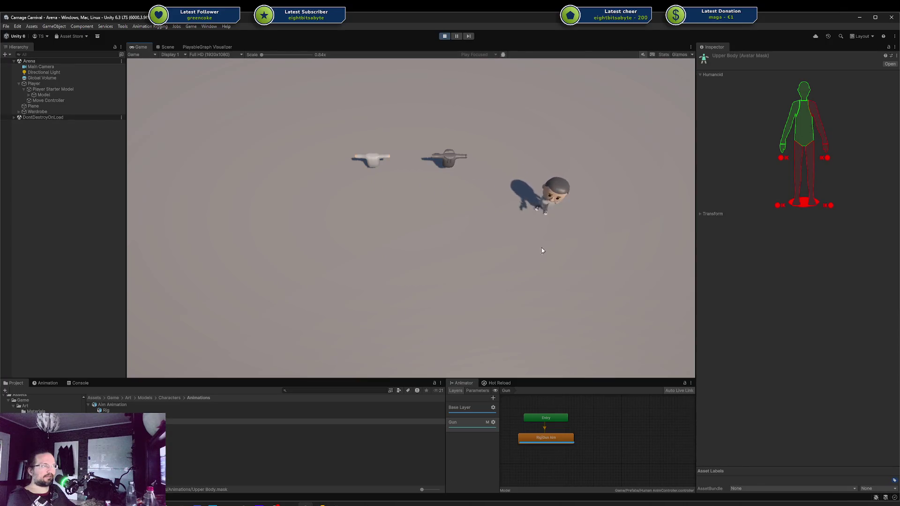
Exclude the torso from the Upper Body mask, walk around, then include it again
click(799, 130)
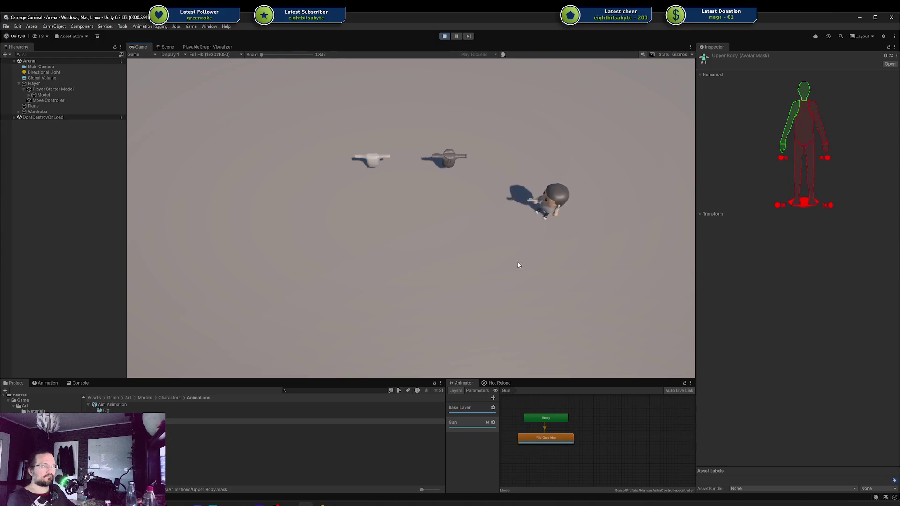
key(a)
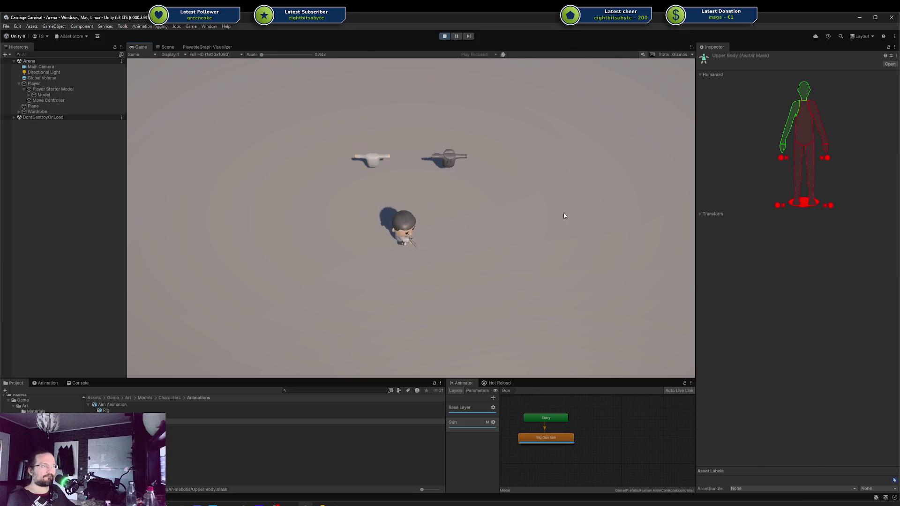
key(d)
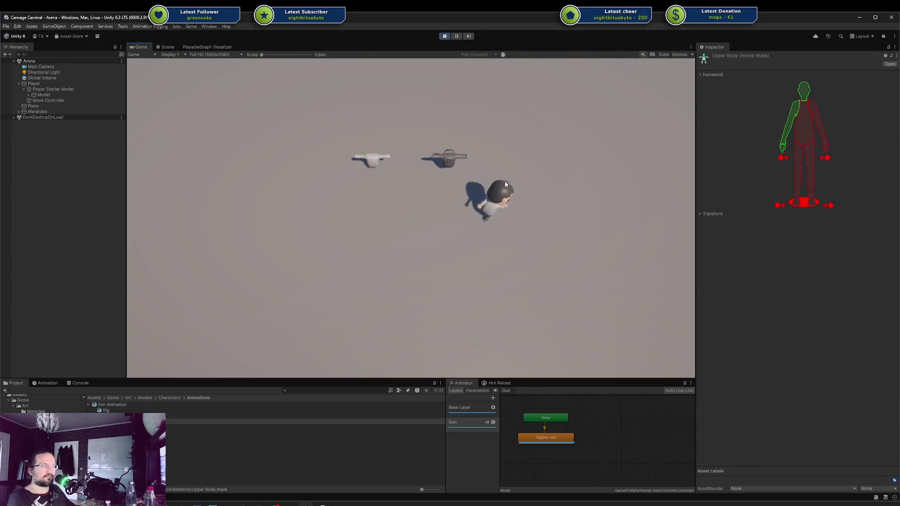
key(a)
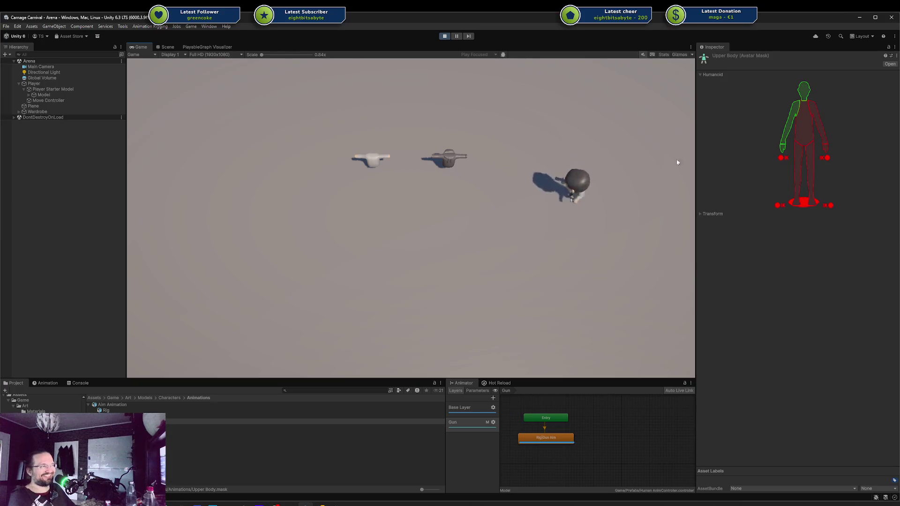
click(807, 136)
Keep walking the character around the arena, then stop play mode
key(a)
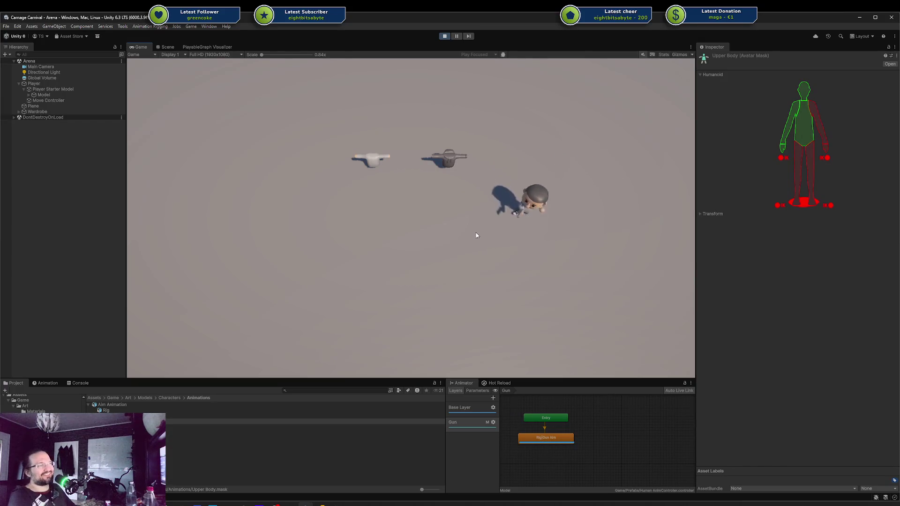
key(a)
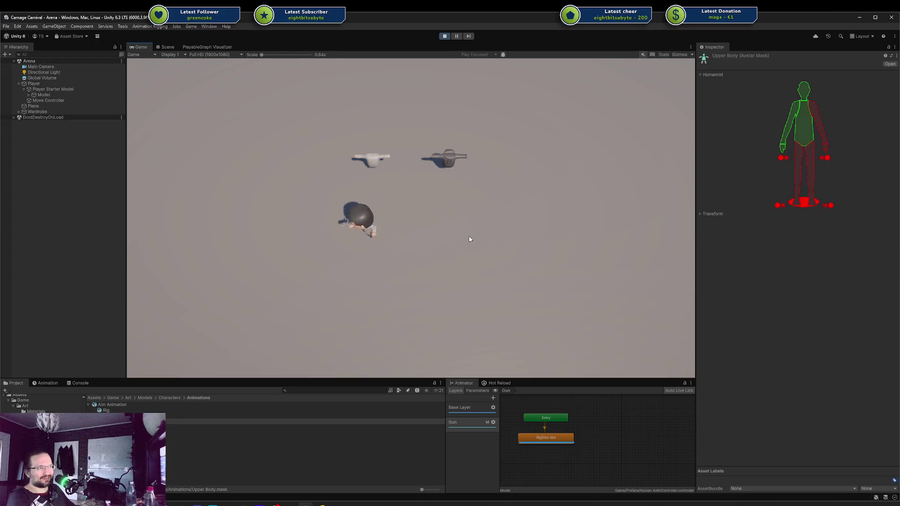
key(d)
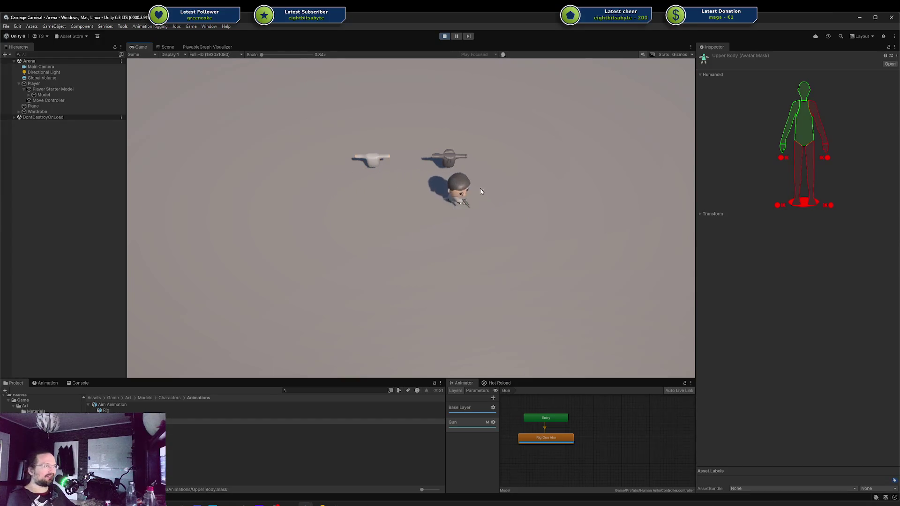
key(s)
key(a)
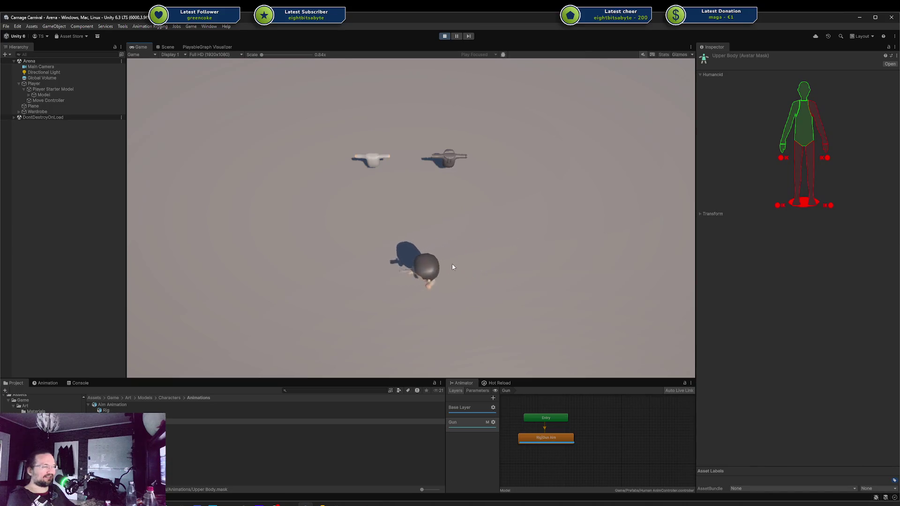
key(w)
key(d)
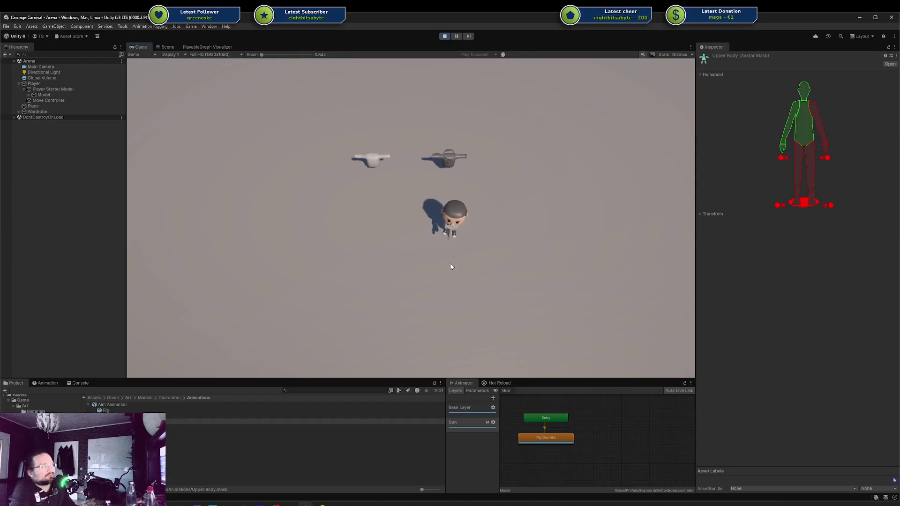
click(447, 39)
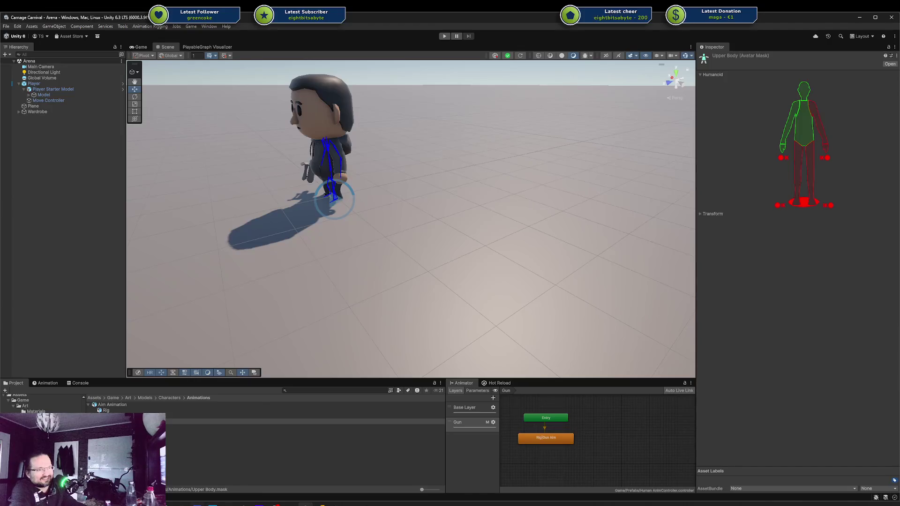
Roll back the commented-out mixer lines in AnimationGraph.cs Start() and Play(), then return to Unity
key(alt+Tab)
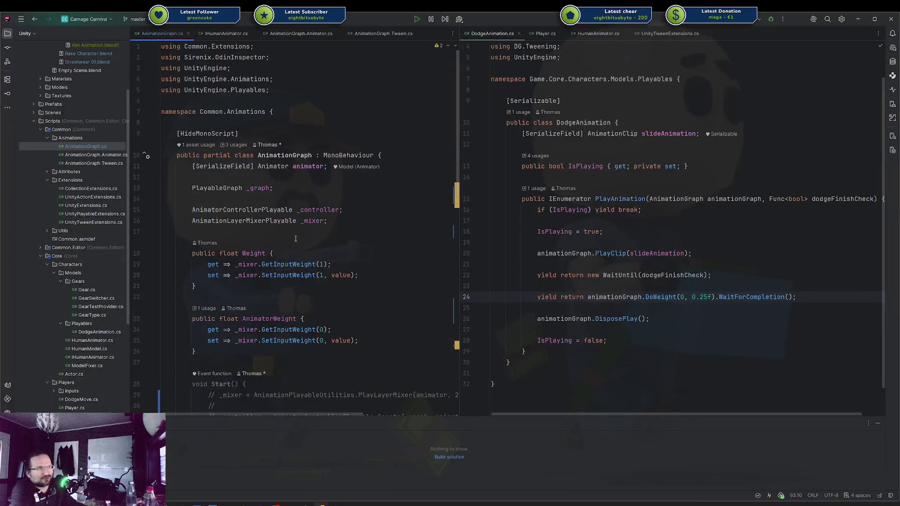
scroll(295, 239, down, 5)
click(312, 241)
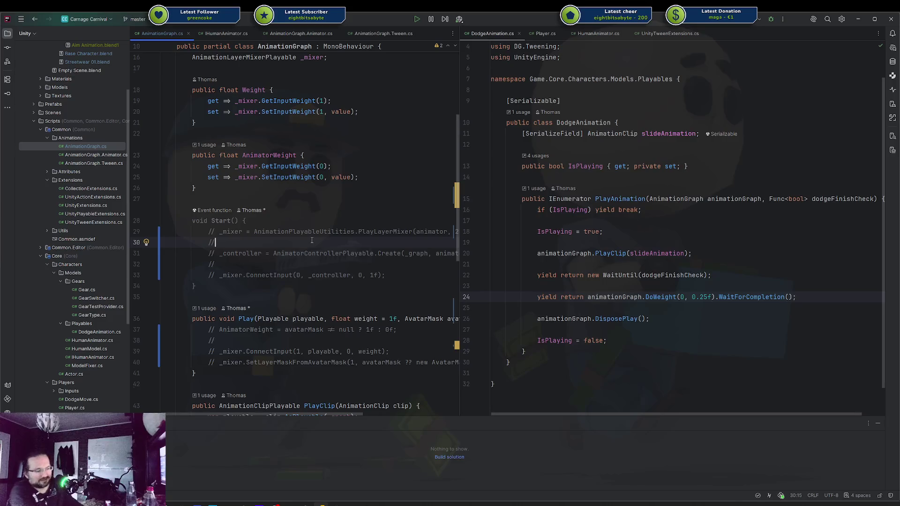
key(ctrl+z)
key(ctrl+alt+z)
key(Return)
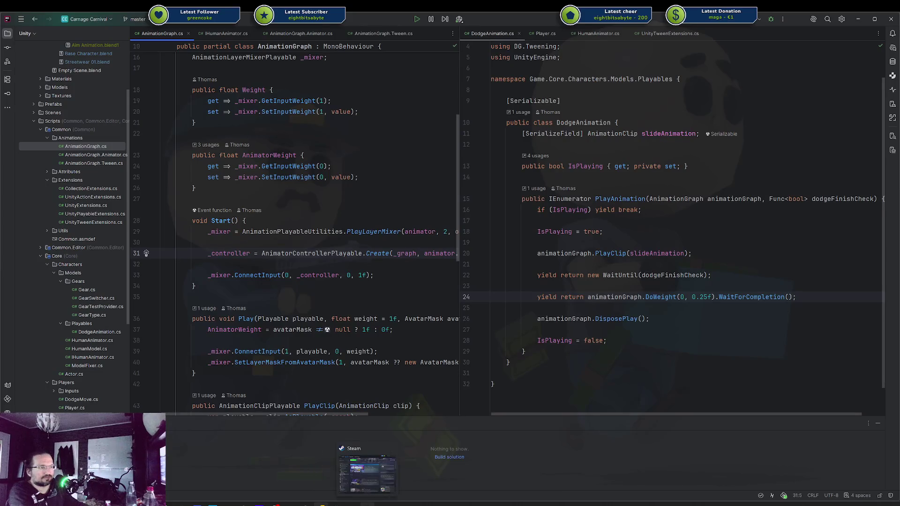
mouse_move(336, 504)
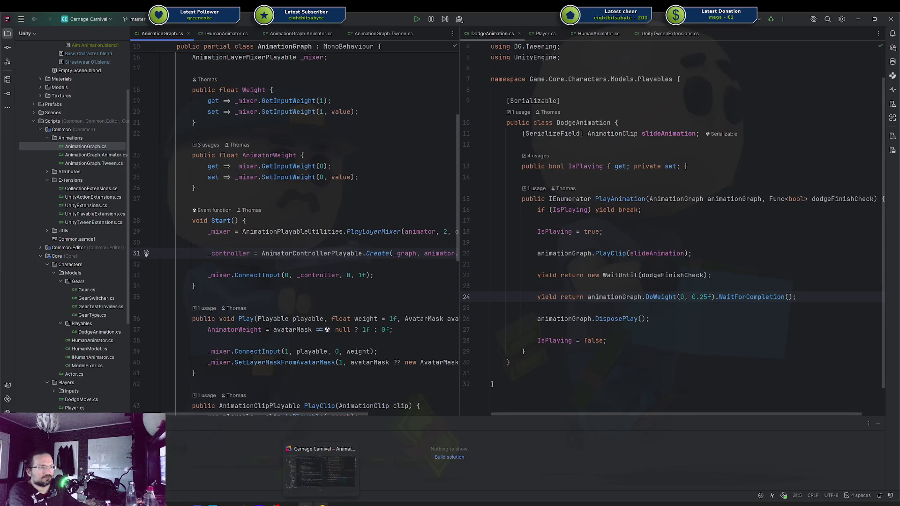
click(269, 471)
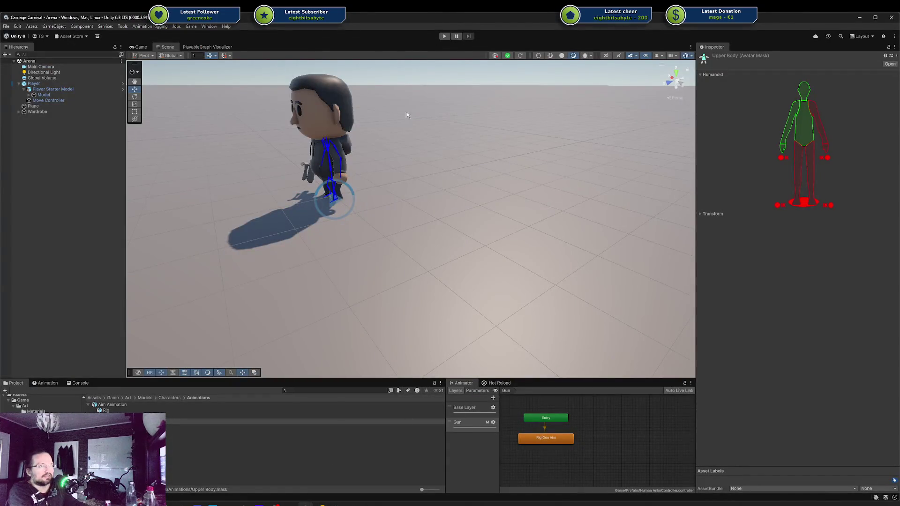
Recompile the changed scripts through Hot Reload and start the game
click(485, 384)
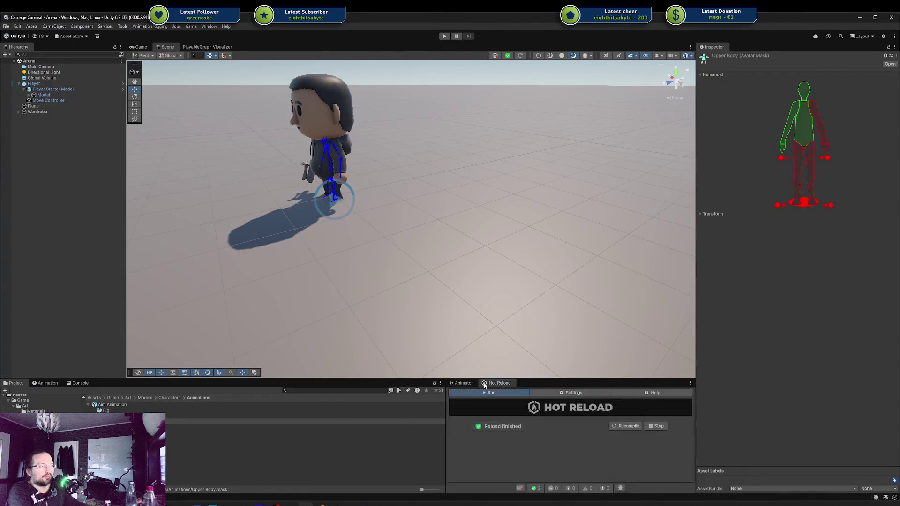
click(627, 426)
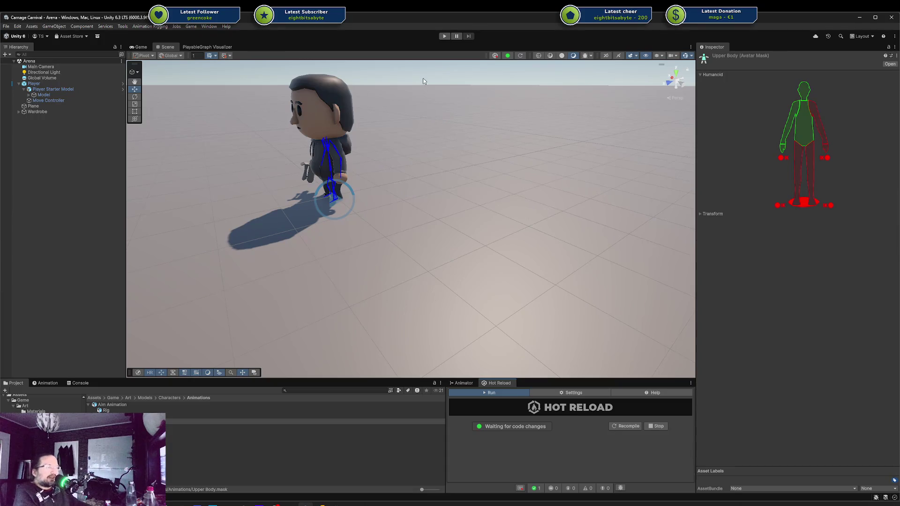
click(444, 36)
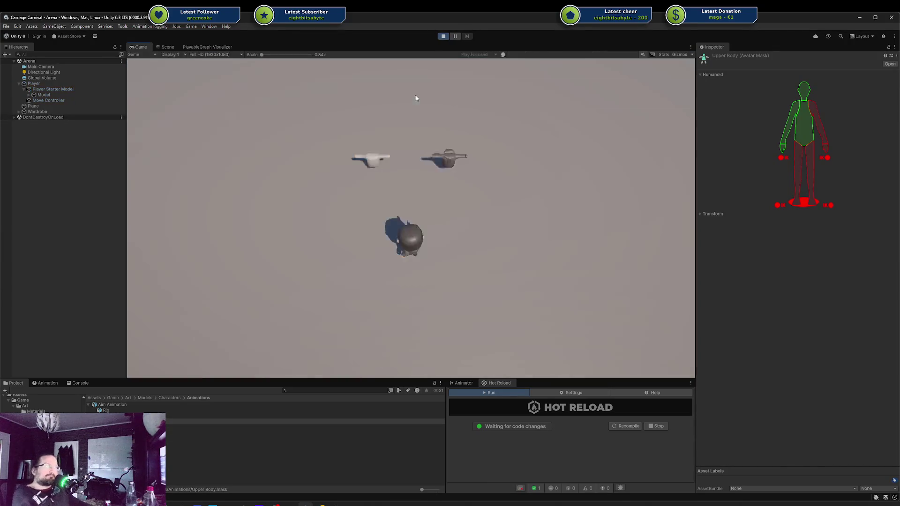
Walk the character up past the turrets, across the top, and around the white turret
key(w)
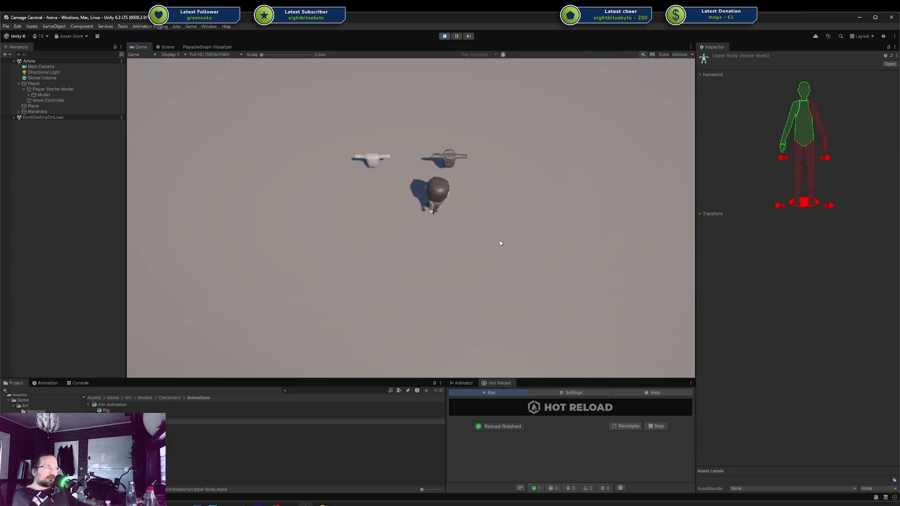
key(a)
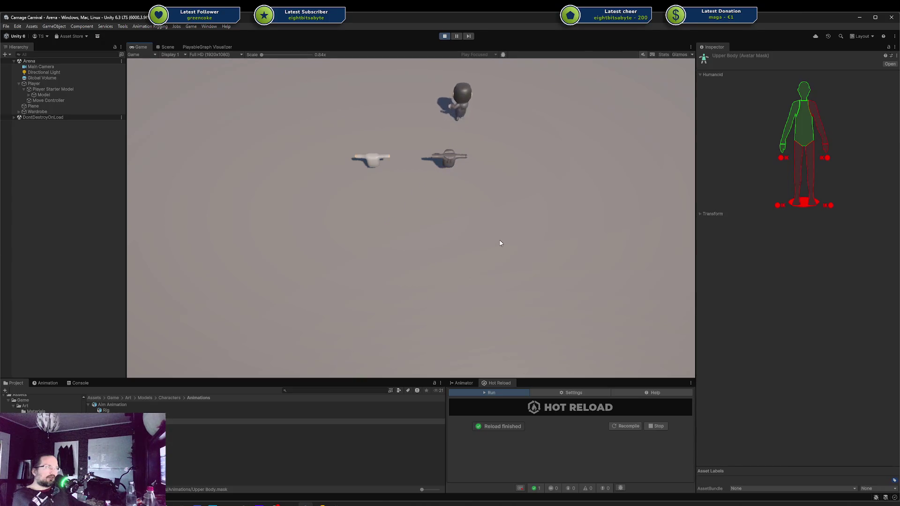
key(s)
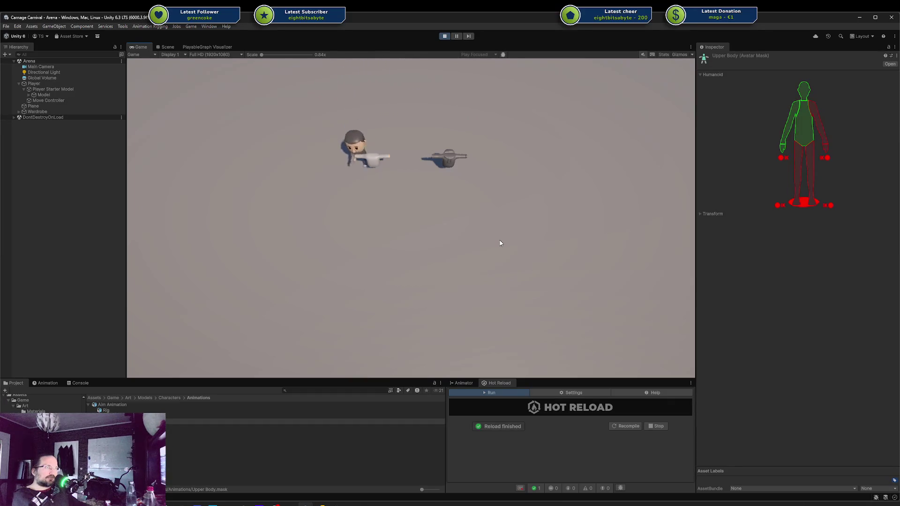
key(d)
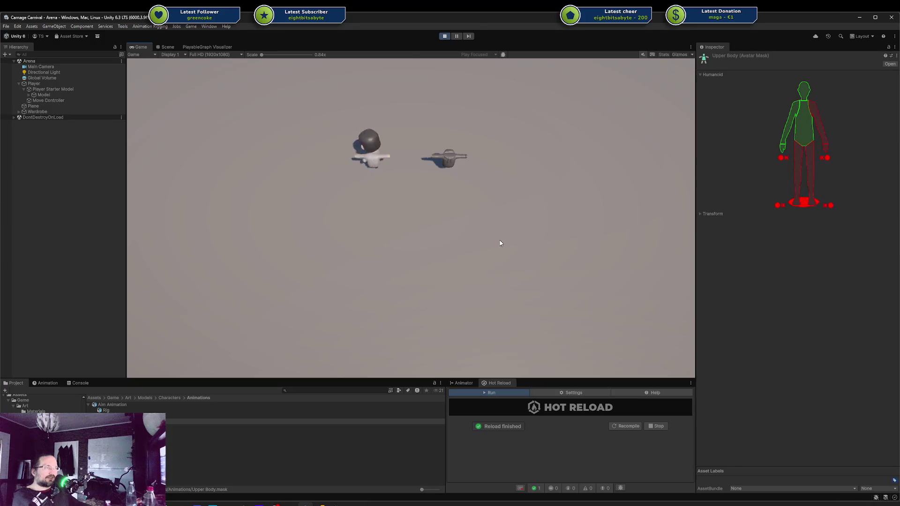
key(s)
key(s)
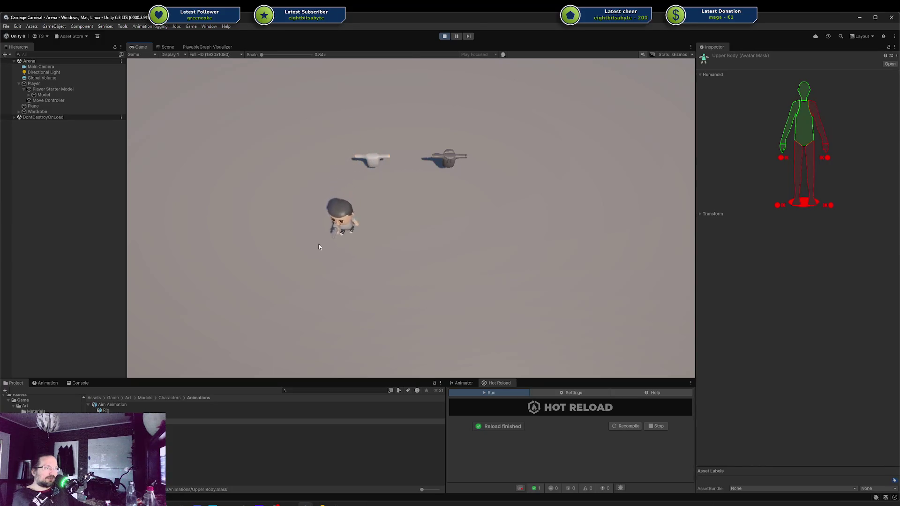
Walk the character up, right and back down in the running game
key(w)
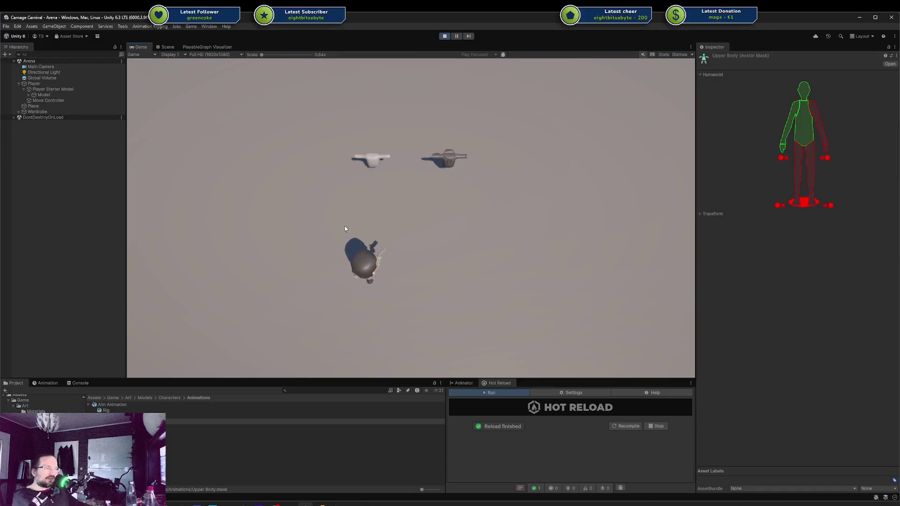
key(w)
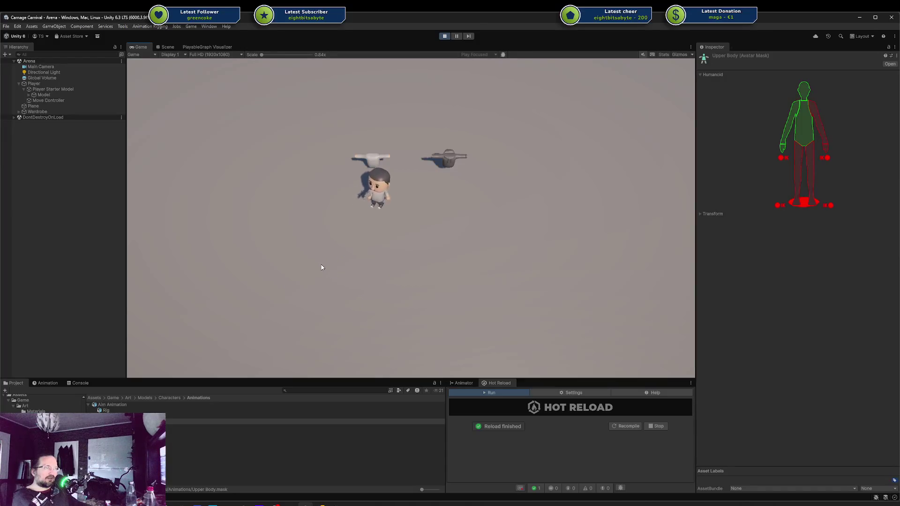
key(d)
key(s)
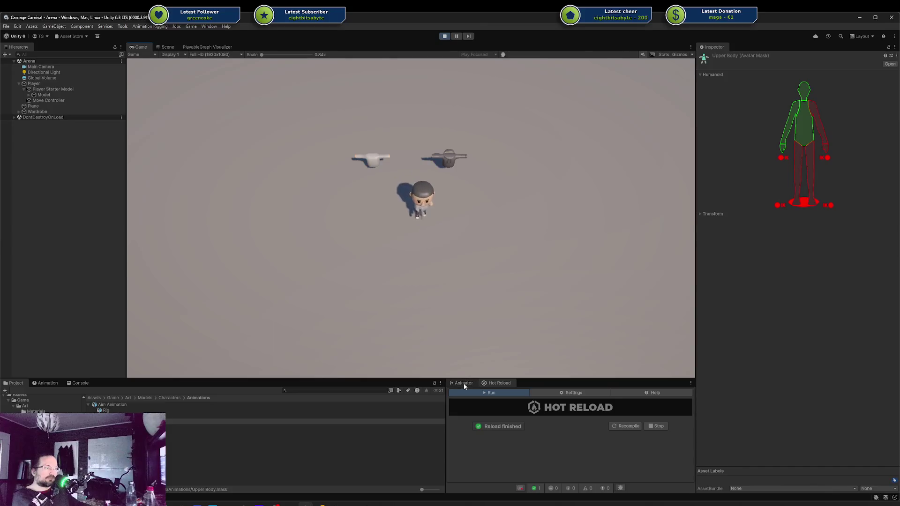
In the Animator graph, open and close the Gun layer's settings while walking the character
click(463, 384)
click(493, 422)
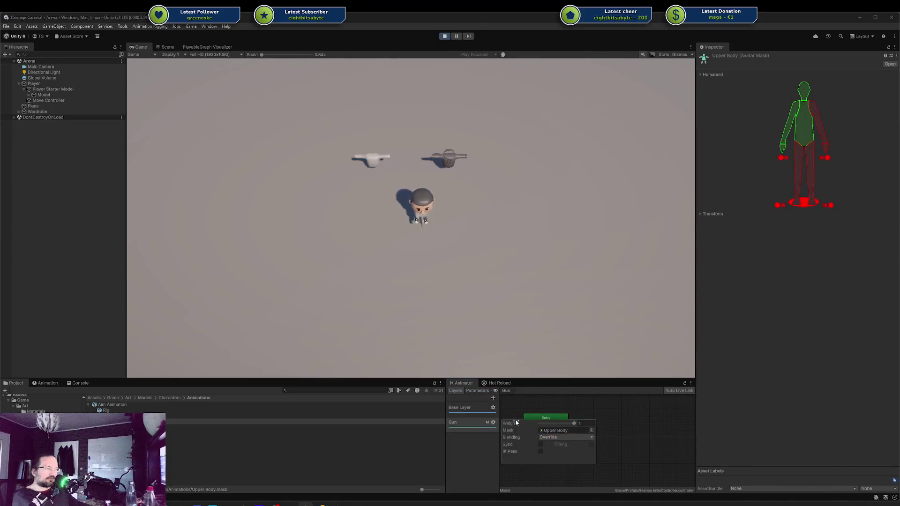
click(488, 295)
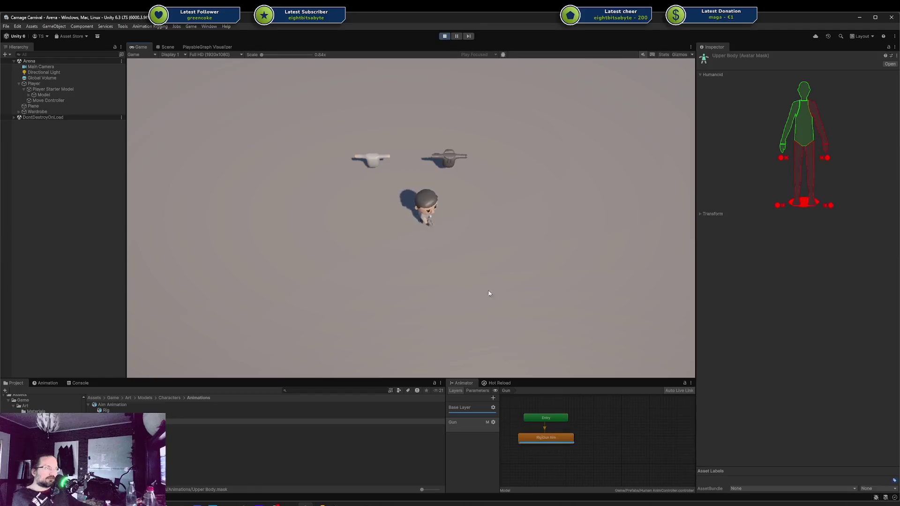
key(d)
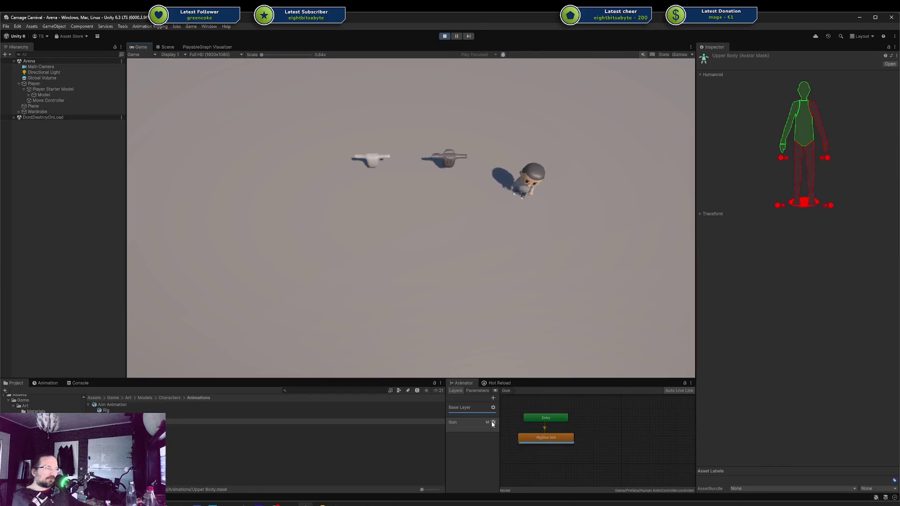
click(493, 423)
click(520, 287)
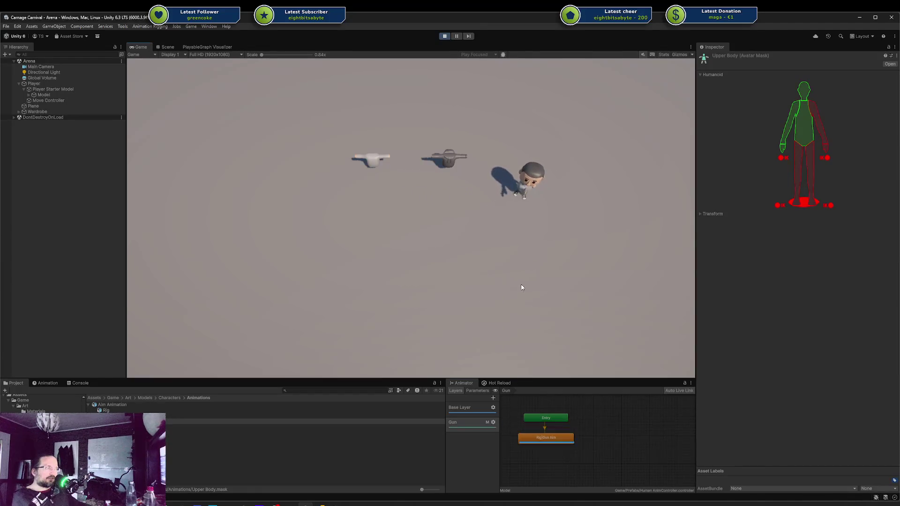
key(a)
key(a)
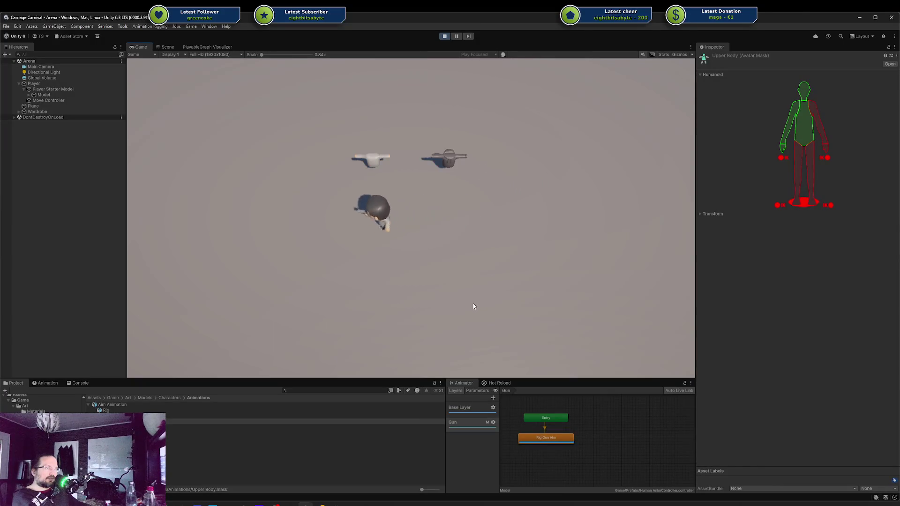
key(d)
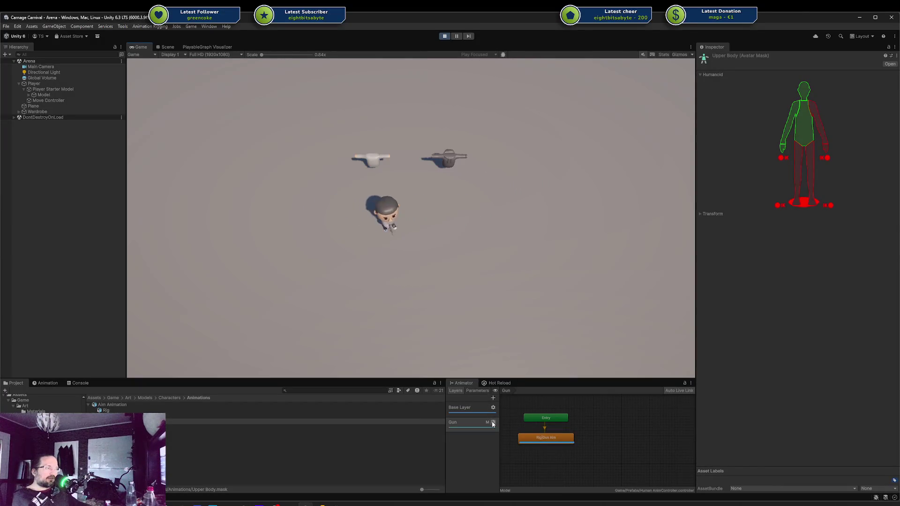
Drag the Gun layer weight down from 1 and watch the upper-body aim pose change
click(493, 422)
drag(568, 423, 515, 425)
click(478, 301)
key(d)
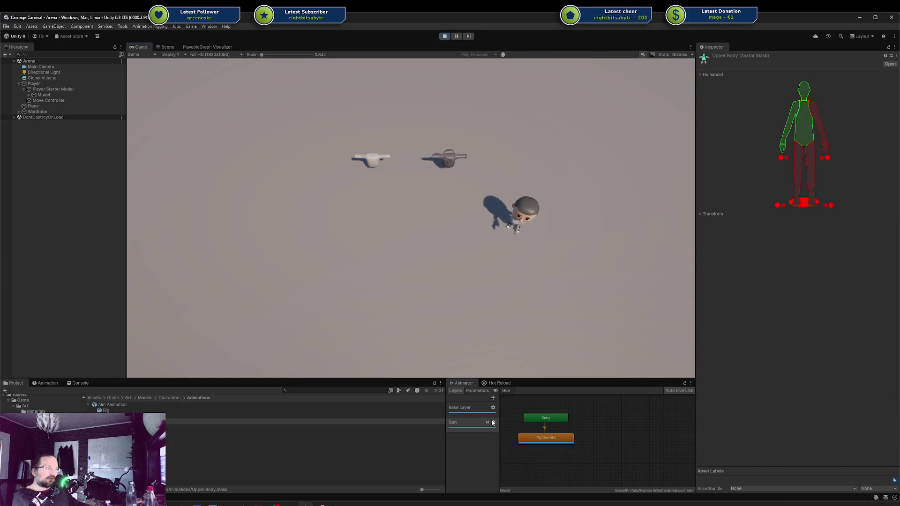
click(493, 422)
click(548, 424)
click(479, 294)
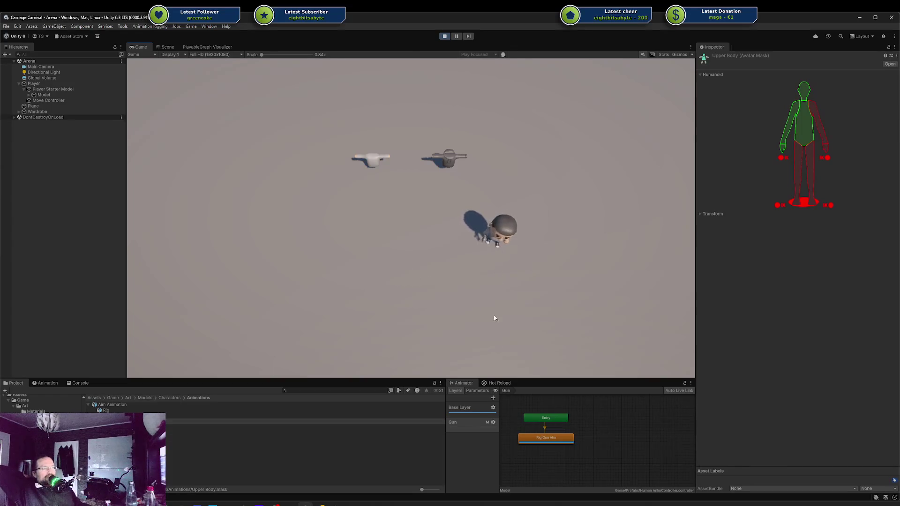
click(493, 422)
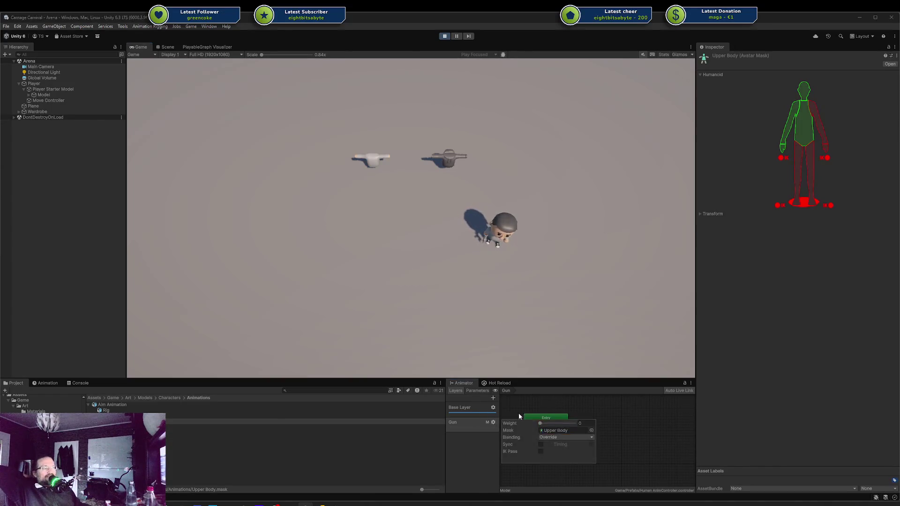
Raise the Gun layer weight back to 1 and close the layer settings
click(562, 424)
mouse_move(562, 425)
mouse_down()
mouse_move(538, 426)
mouse_move(580, 423)
mouse_move(549, 420)
mouse_move(584, 414)
mouse_up()
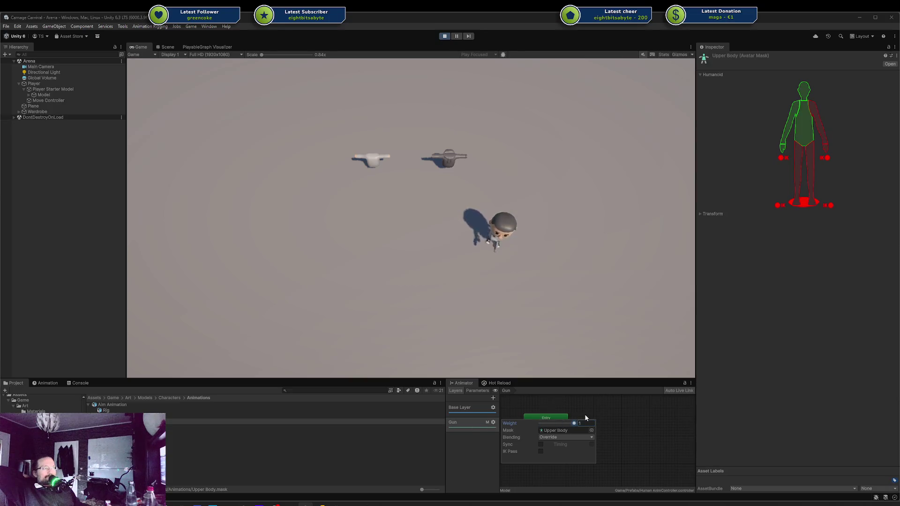
click(471, 277)
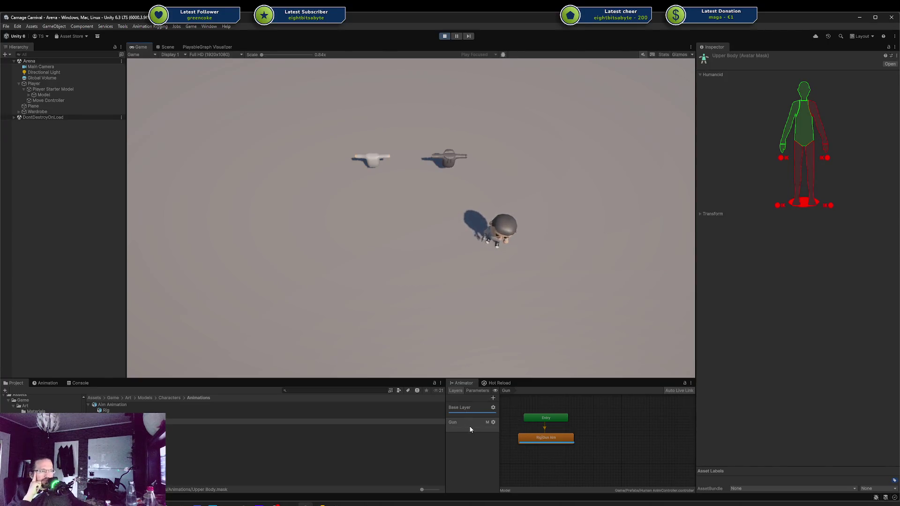
right_click(588, 441)
Add an empty New State, link a transition from Rig|Gun Aim to it, then delete both
mouse_move(612, 442)
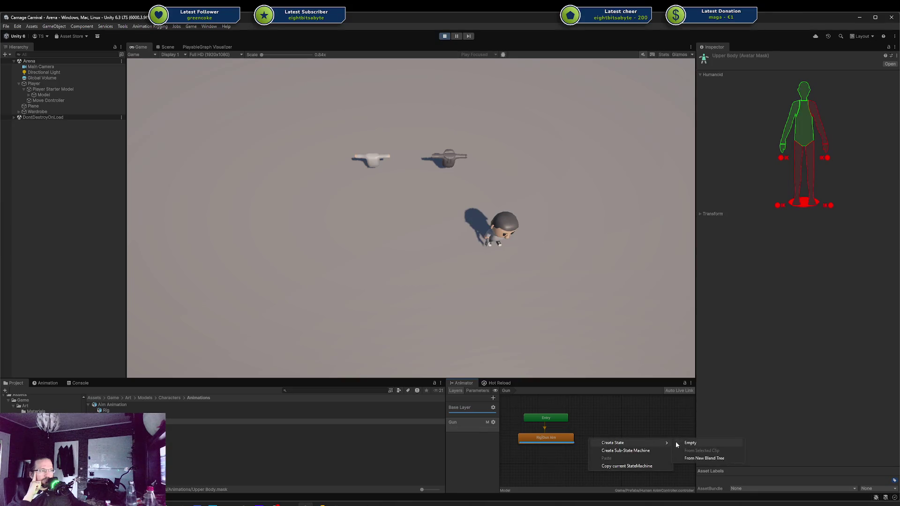
click(686, 442)
right_click(568, 437)
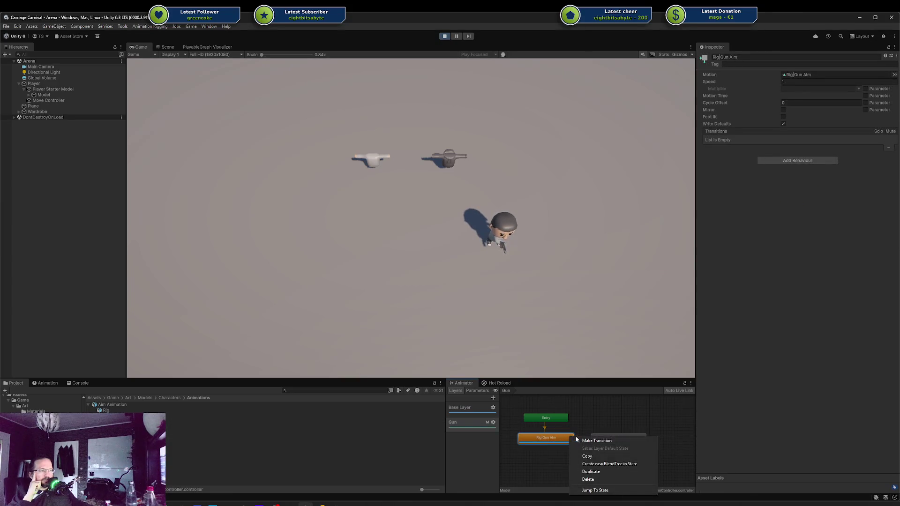
click(581, 439)
click(597, 440)
drag(597, 437, 607, 440)
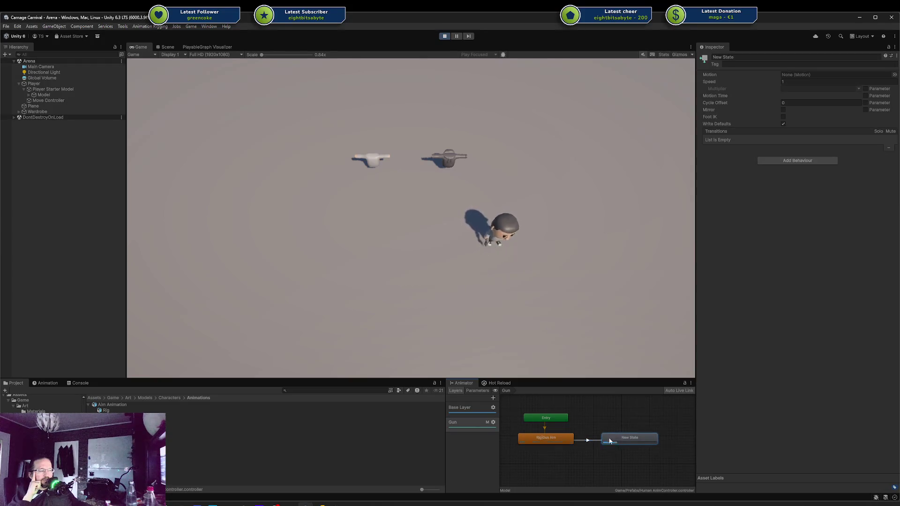
click(586, 440)
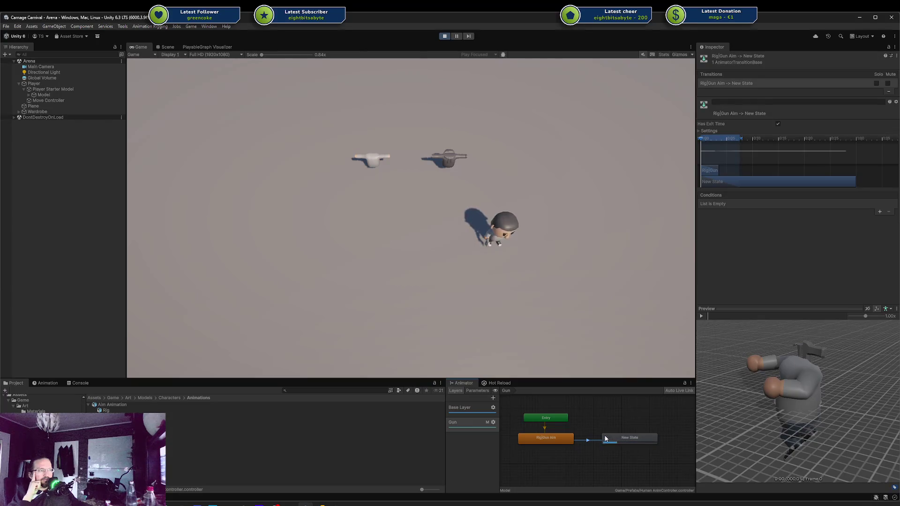
click(600, 429)
click(623, 442)
key(Delete)
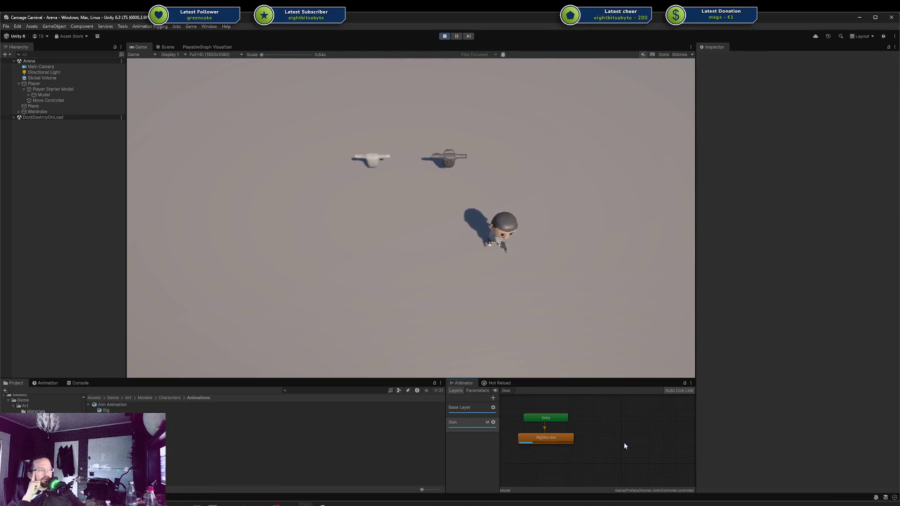
Create a fresh unconnected empty New State beside Rig|Gun Aim and inspect the aim state
right_click(591, 435)
mouse_move(657, 440)
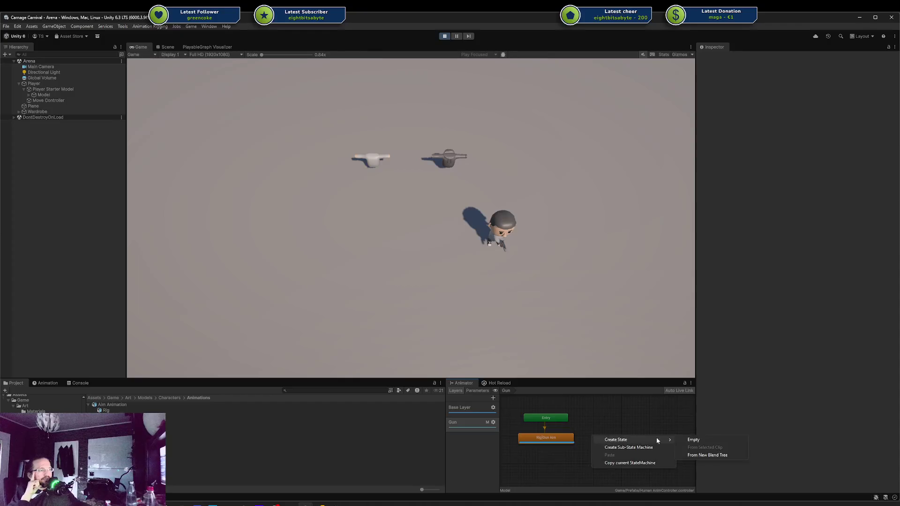
click(693, 440)
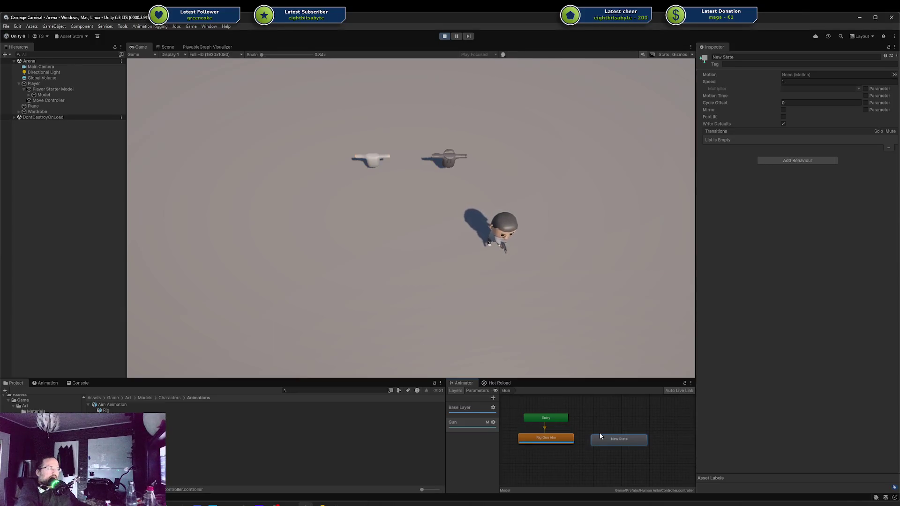
click(557, 438)
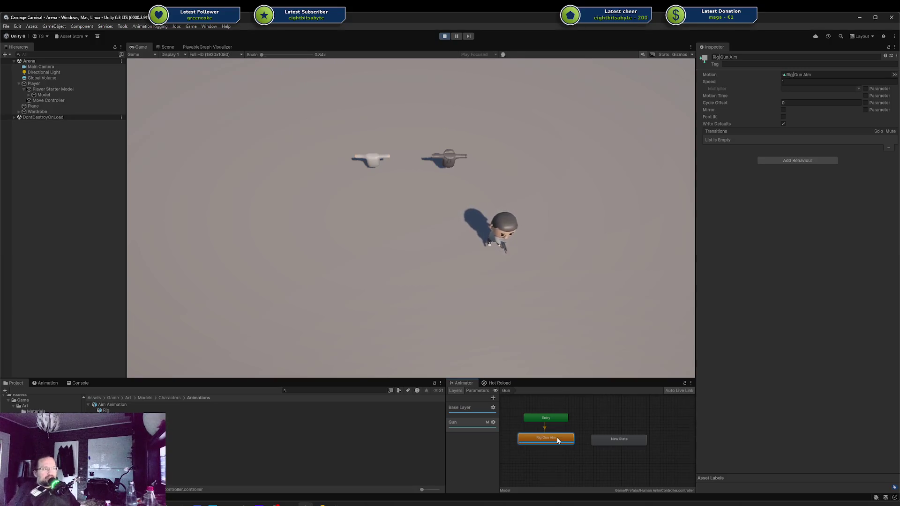
click(322, 502)
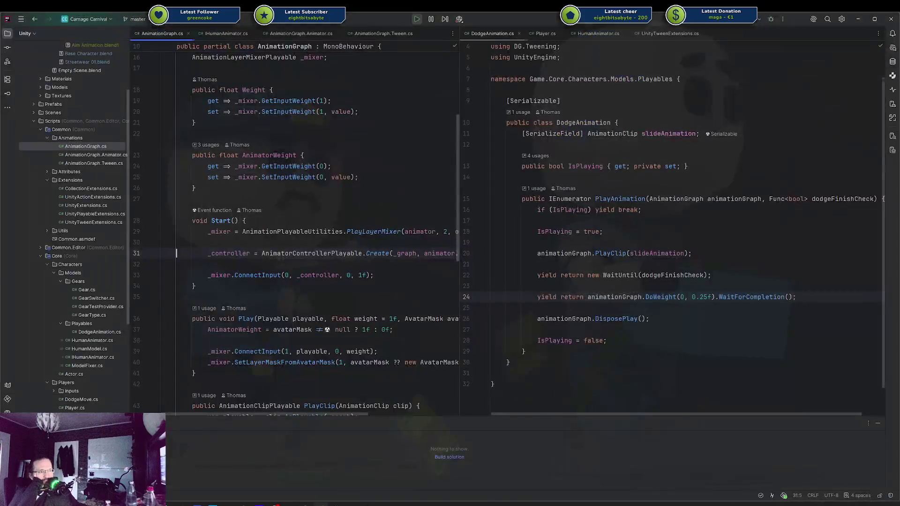
Add a new AnimationStateFun class to the Playables folder without adding it to Git
click(595, 359)
scroll(91, 158, down, 2)
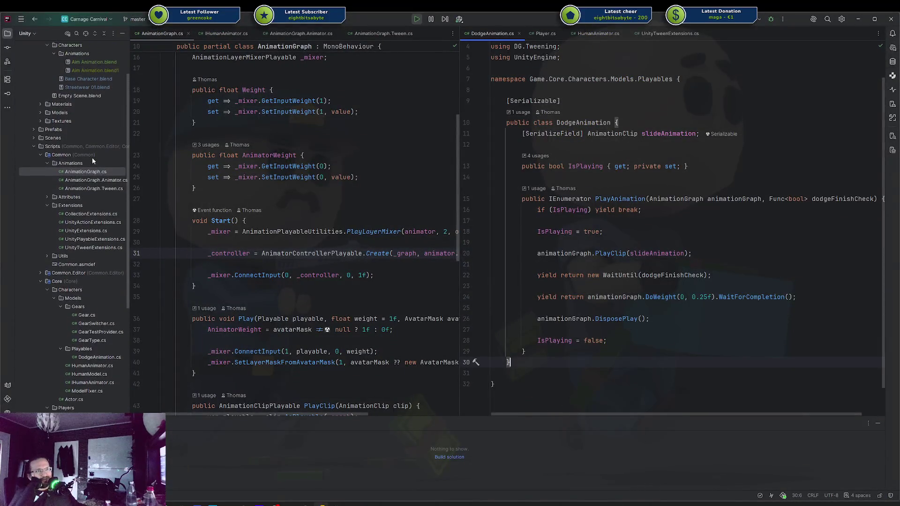
scroll(69, 220, down, 2)
right_click(82, 248)
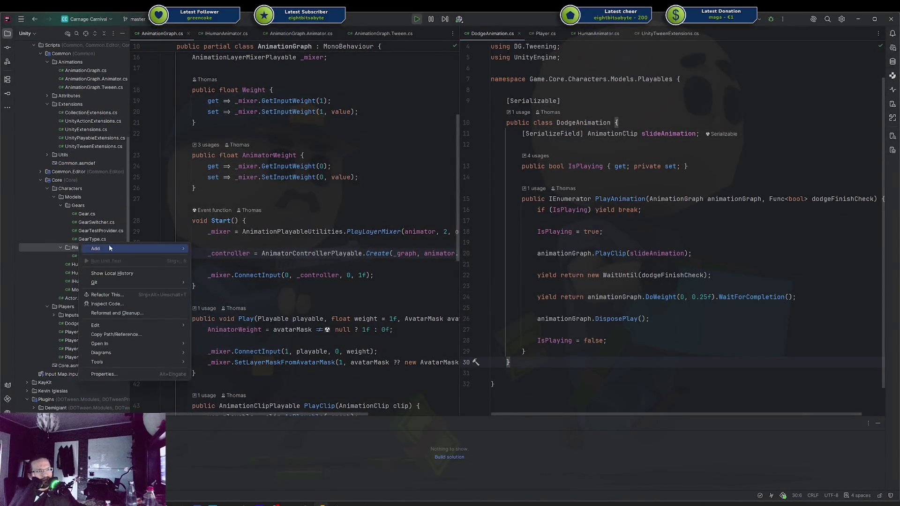
mouse_move(141, 247)
click(220, 249)
text(AnimationStateFun)
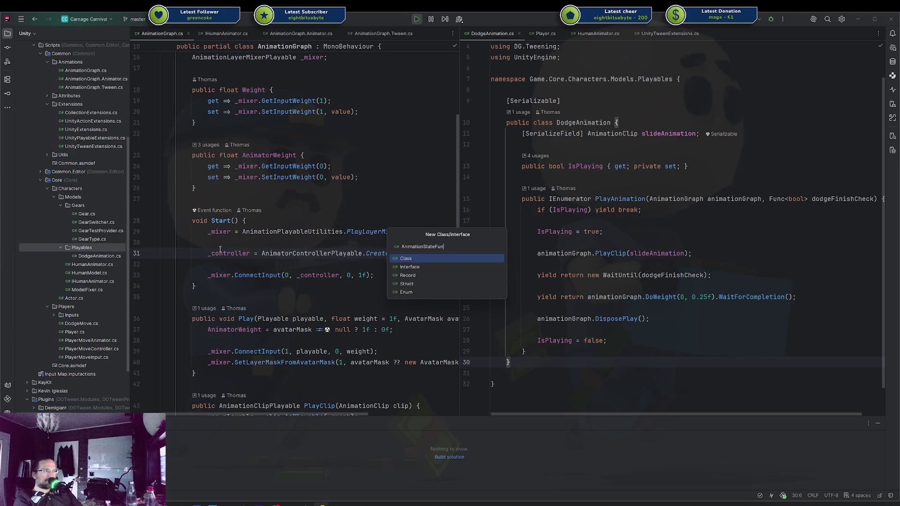
key(Return)
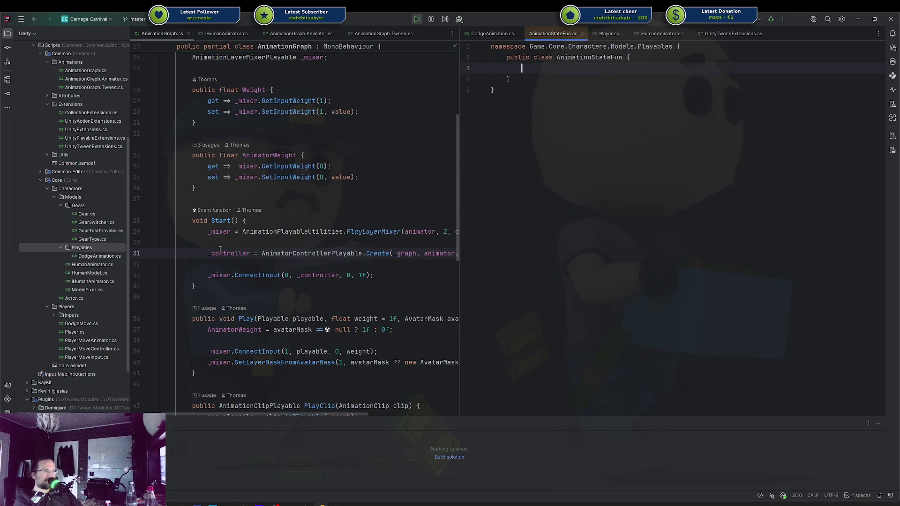
key(Escape)
Make AnimationStateFun inherit from StateMachineBehaviour
key(Up)
key(End)
text(: Sc)
key(BackSpace)
text(tatem)
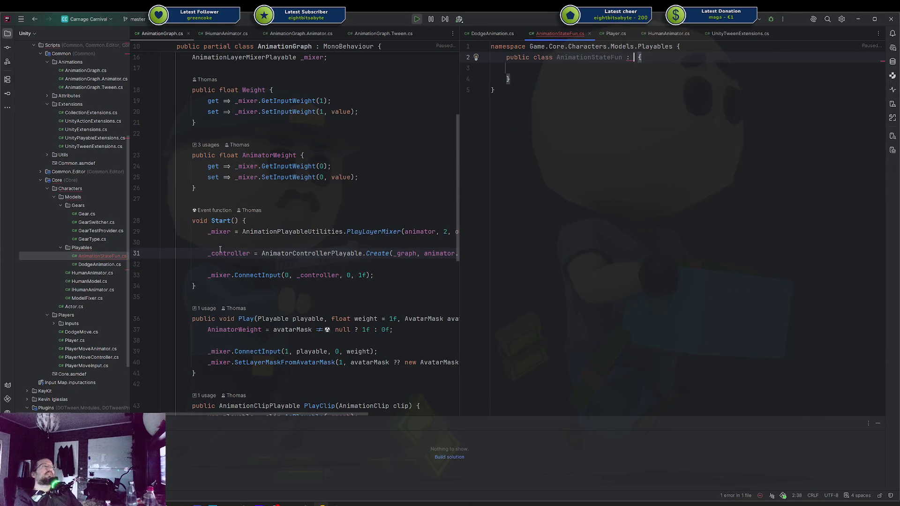
text(ac)
key(Down)
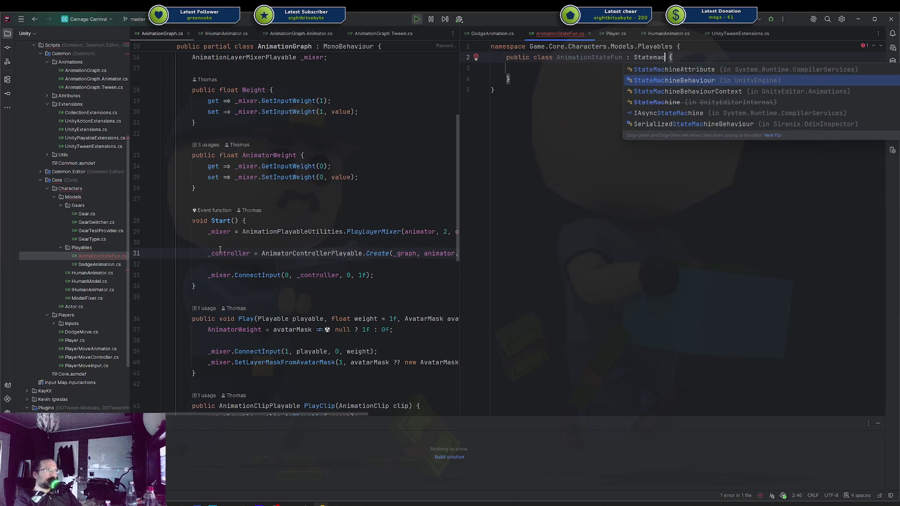
key(Return)
Mark the AnimationStateFun class with the [HideMonoScript] attribute
key(Up)
key(Return)
text(Hide)
key(Return)
key(Down)
key(Down)
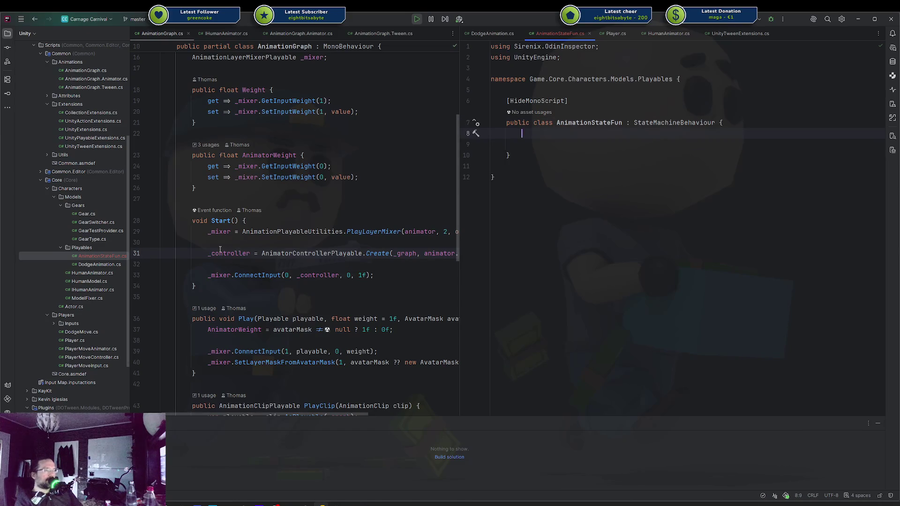
Generate OnStateEnter and OnStateExit overrides in AnimationStateFun from the Ctrl+O overrides list
key(ctrl+o)
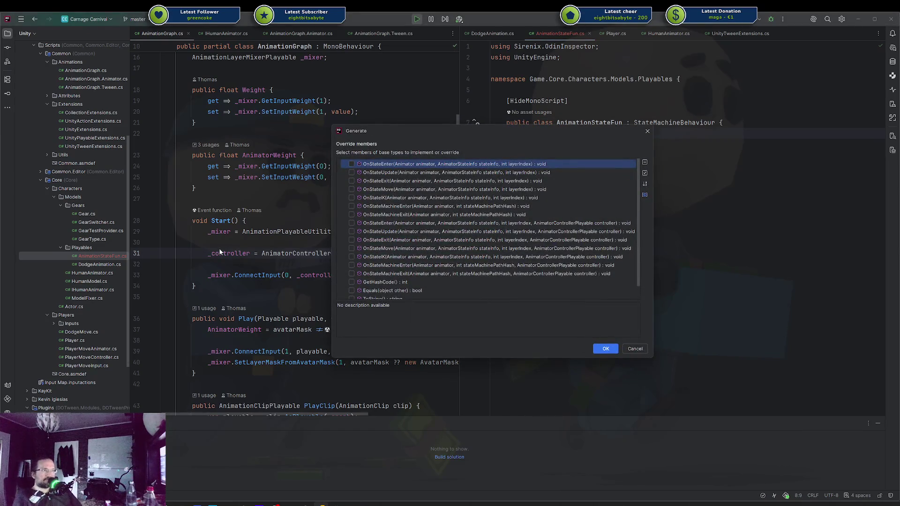
key(Down)
key(Down)
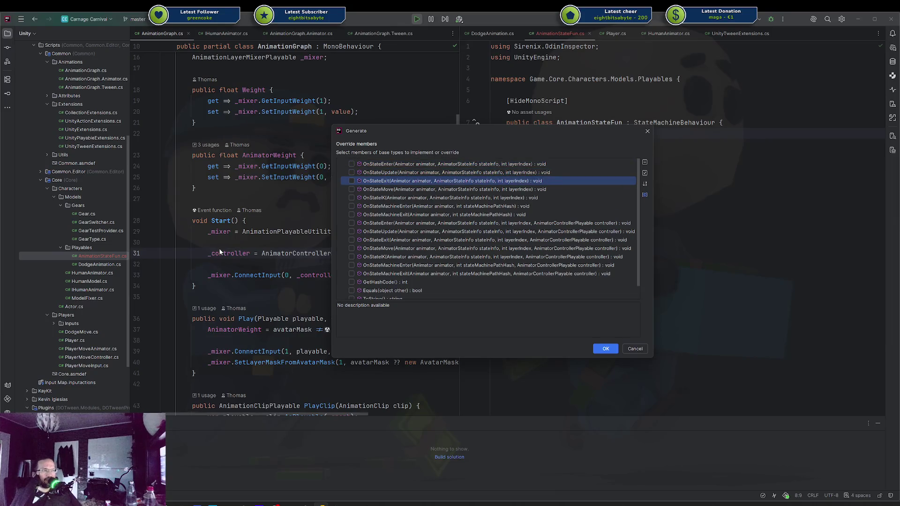
key(Up)
key(Up)
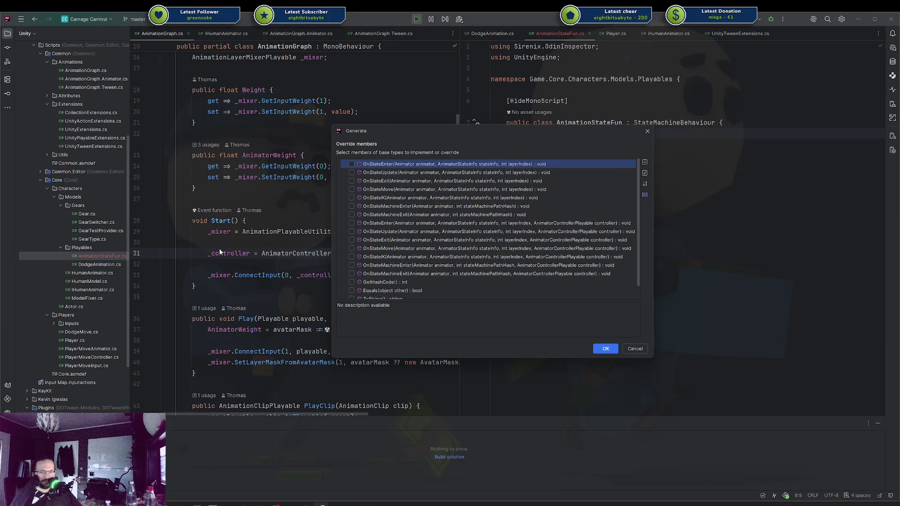
key(Down)
key(Down)
key(Down)
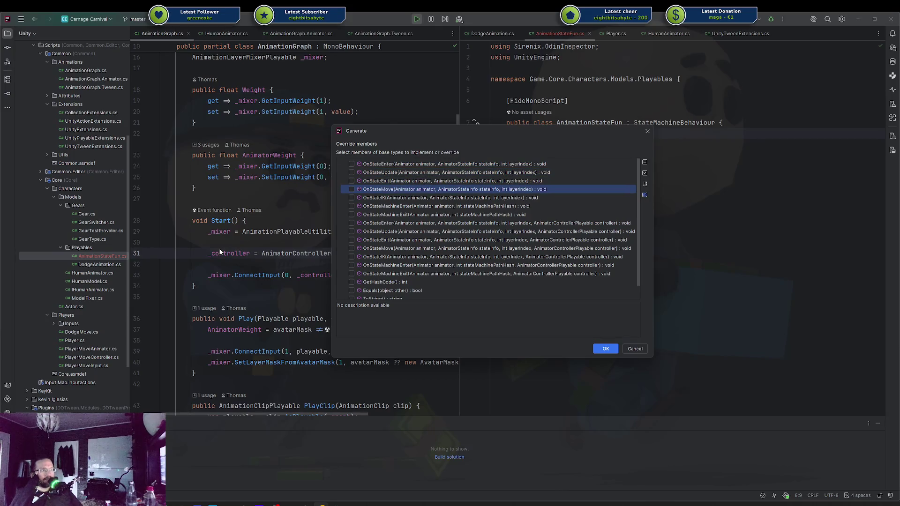
key(Up)
key(Up)
key(Up)
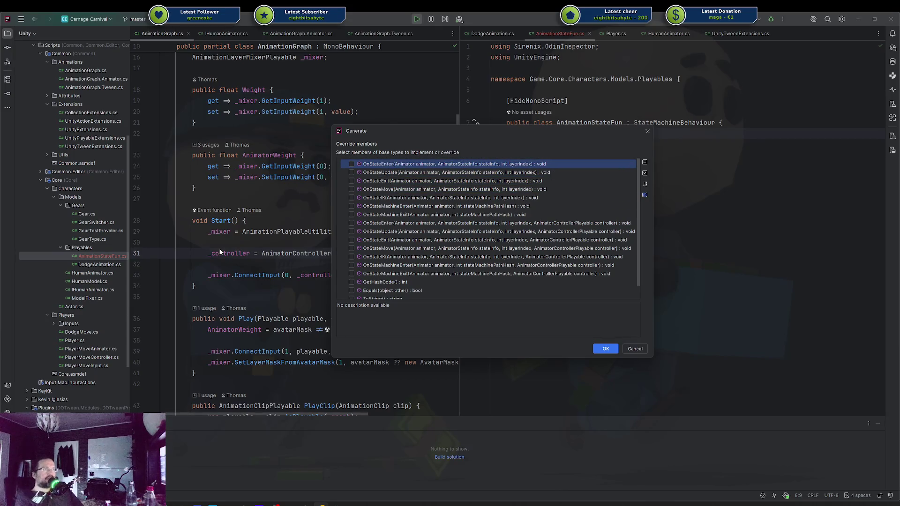
key(space)
key(Down)
key(Down)
key(space)
key(Return)
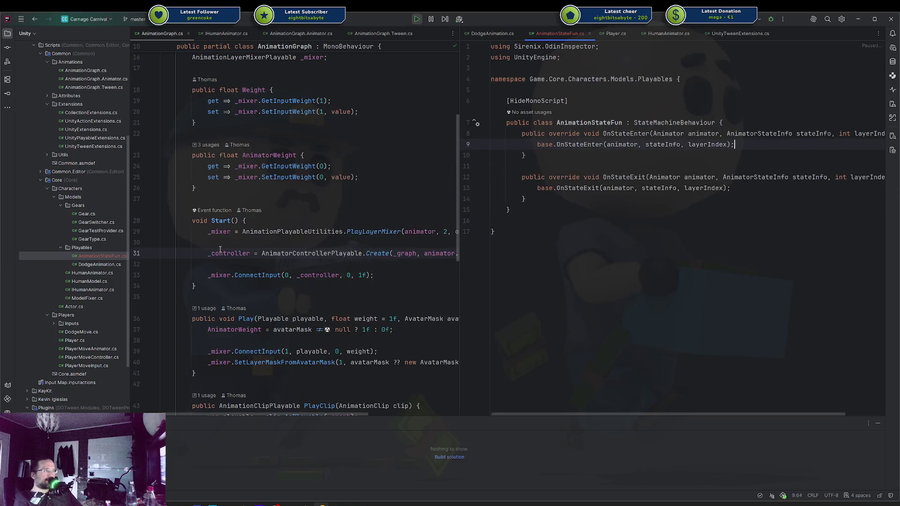
Delete the base method calls from both generated overrides
key(shift+Home)
key(BackSpace)
key(Down)
key(Down)
key(Down)
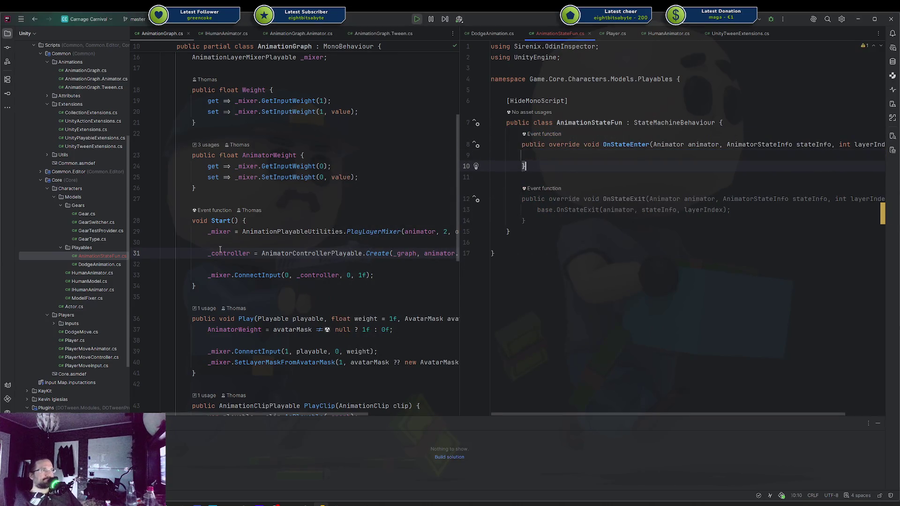
key(End)
key(shift+Home)
key(BackSpace)
key(Up)
key(Up)
key(Up)
key(Up)
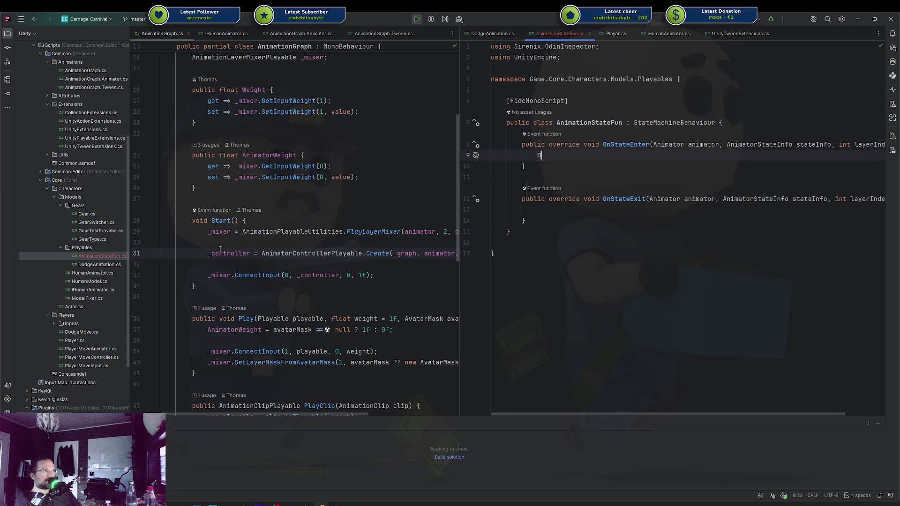
Add Debug.Log calls printing "Enter State" in OnStateEnter and "Exit State" in OnStateExit
text(ebug.Lo)
key(Return)
text("E)
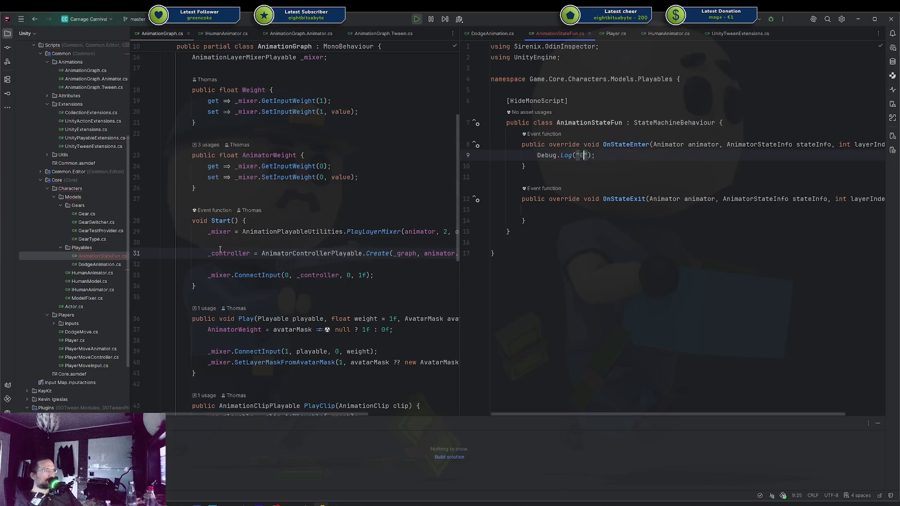
text(nter ST)
key(BackSpace)
text(at)
text(te)
key(Down)
key(Down)
key(Down)
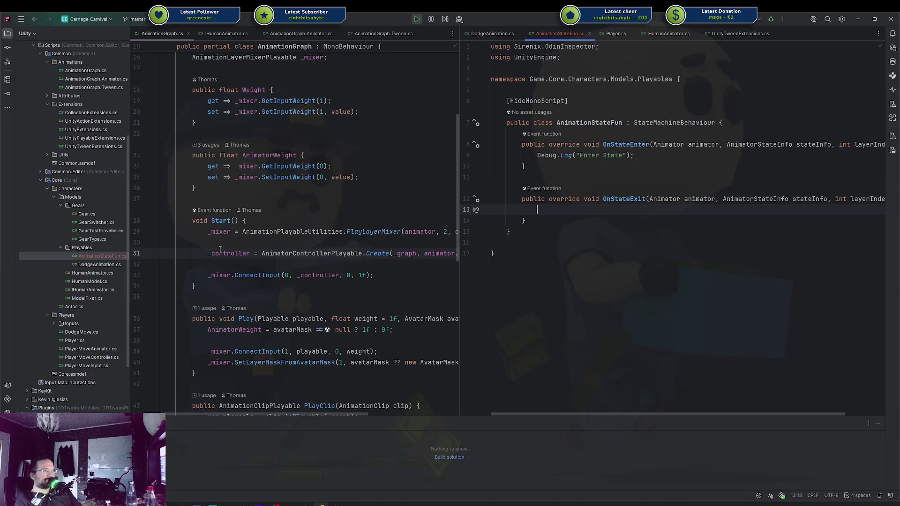
text(Debu)
text(g.Log("Exit State")
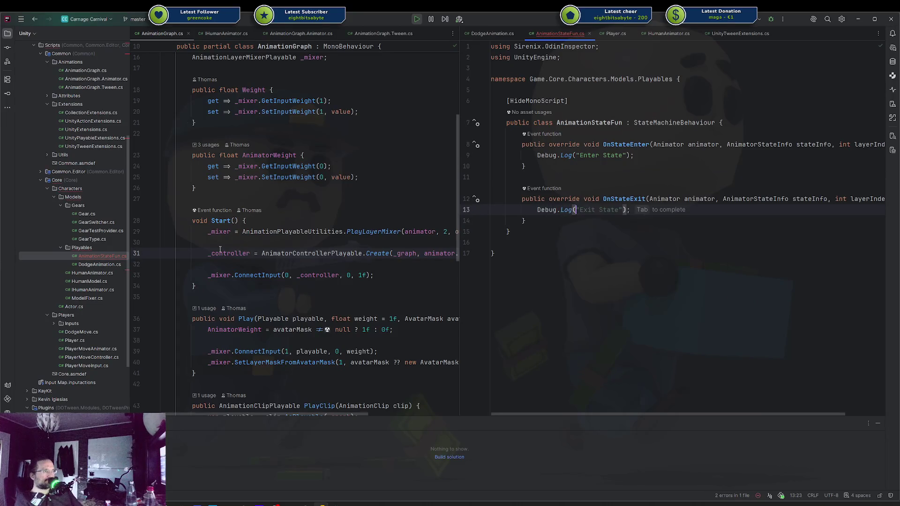
key(Up)
key(Up)
key(Up)
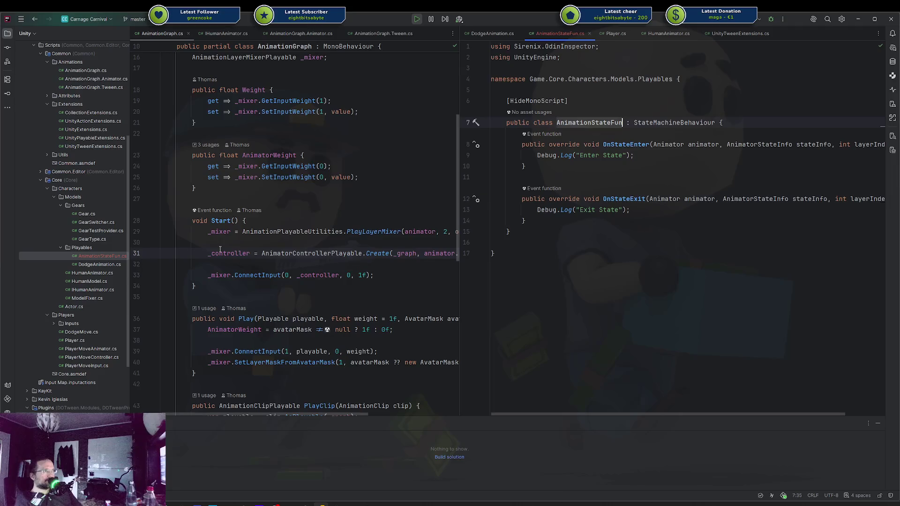
Add a [SerializeField] string myName field and insert {myName} into both log messages
key(End)
key(Return)
text([SerializeField] s)
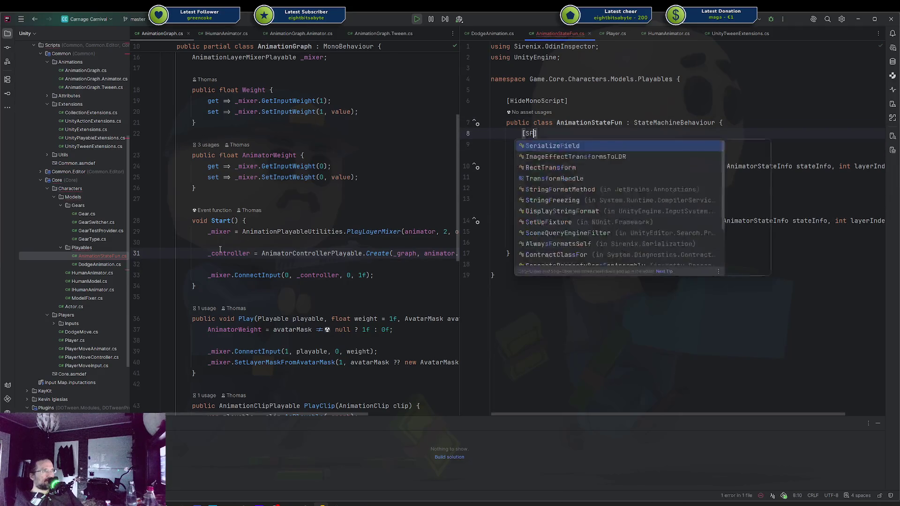
text(tri)
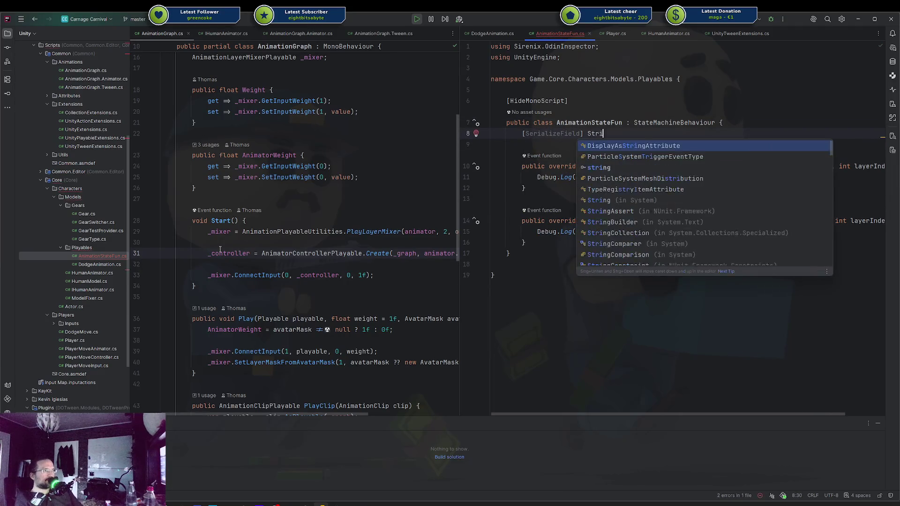
text(ng myName;)
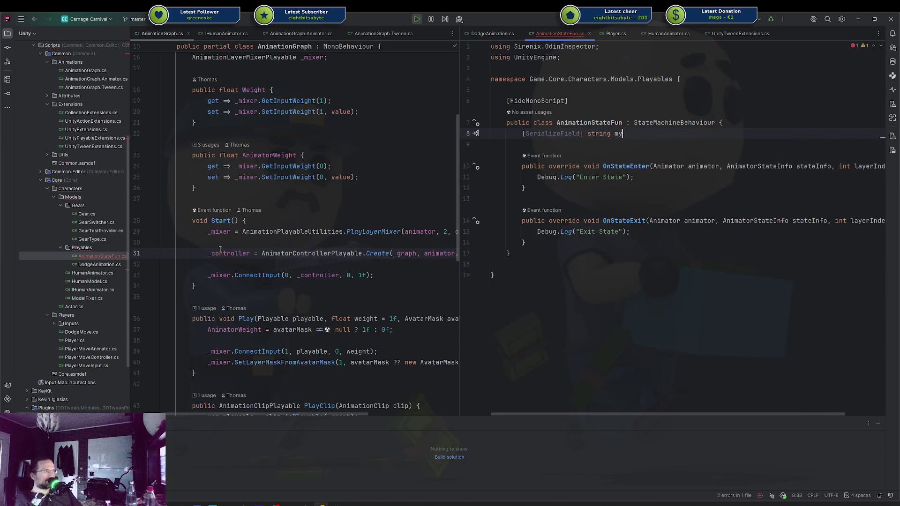
key(Down)
key(Down)
key(Down)
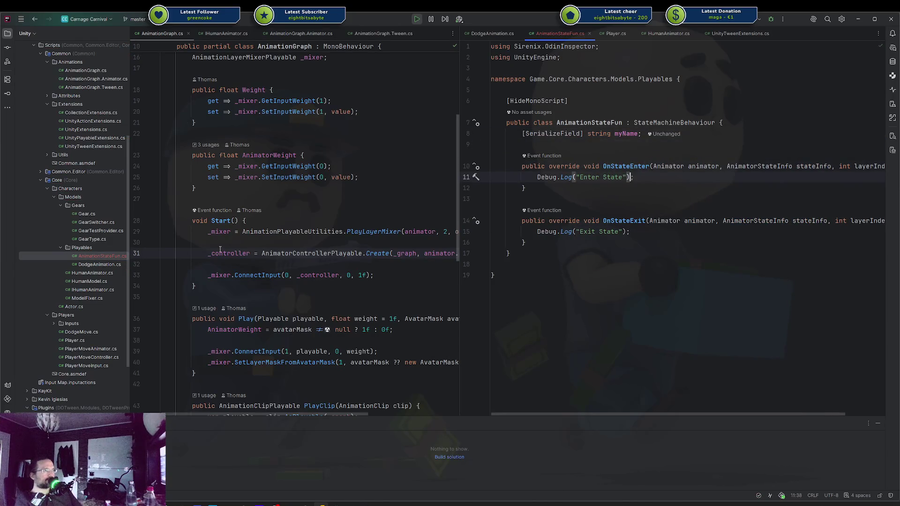
text({myN)
key(Return)
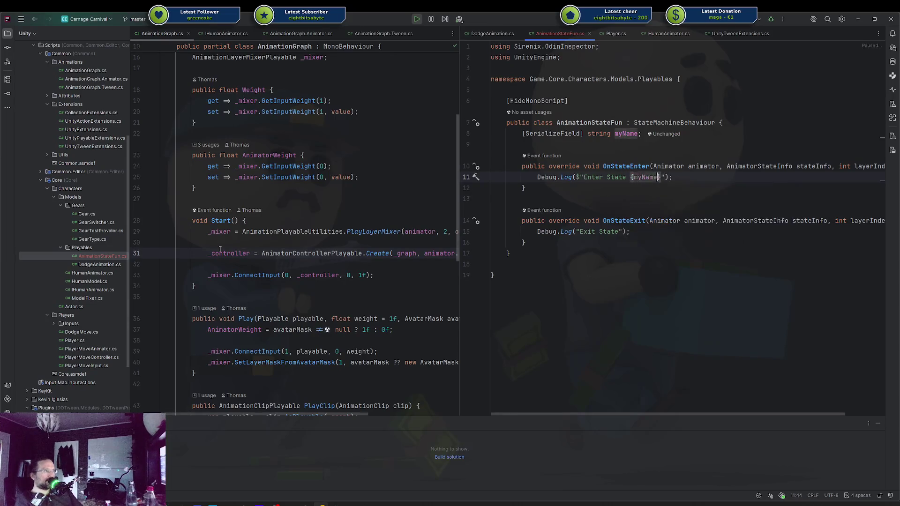
key(Down)
key(Down)
key(Down)
key(Left)
key(Left)
key(Left)
text({myN)
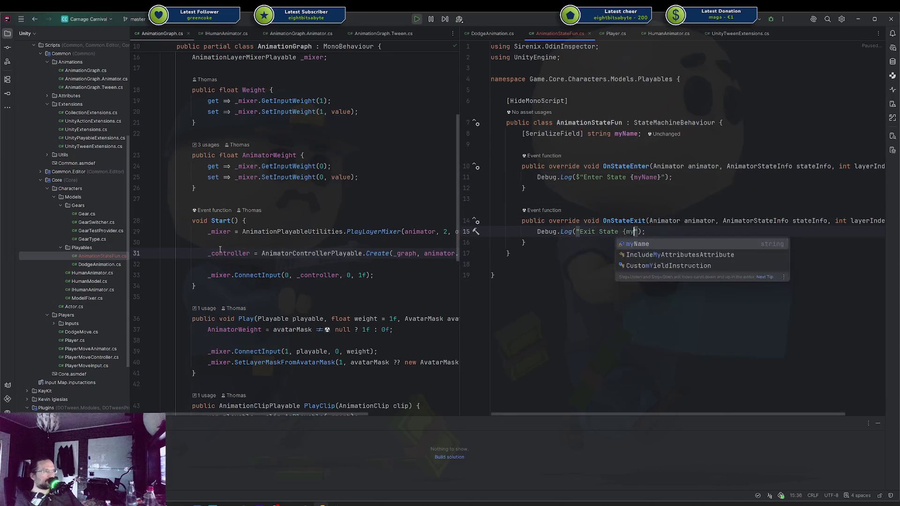
key(Return)
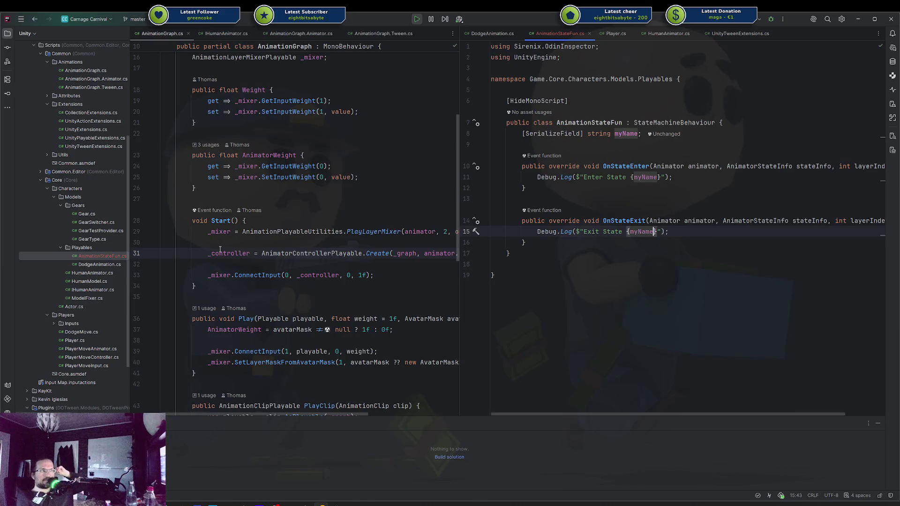
click(599, 323)
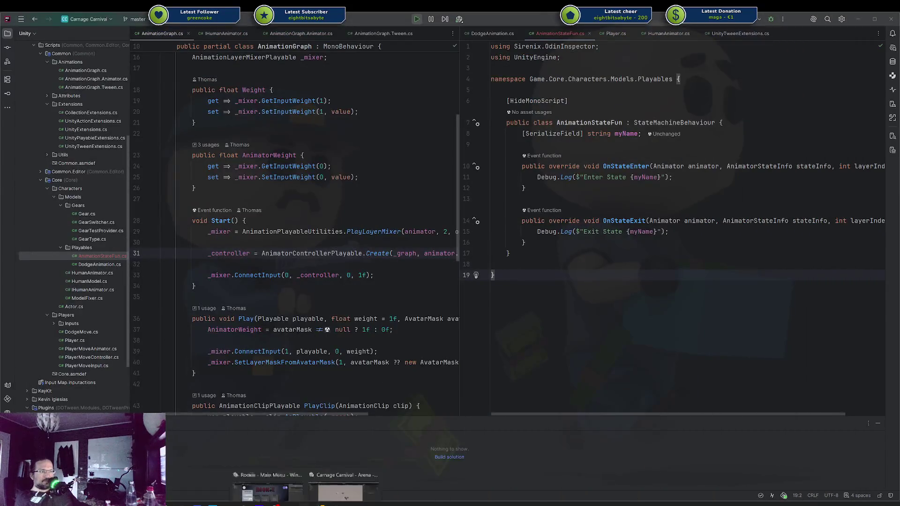
click(305, 504)
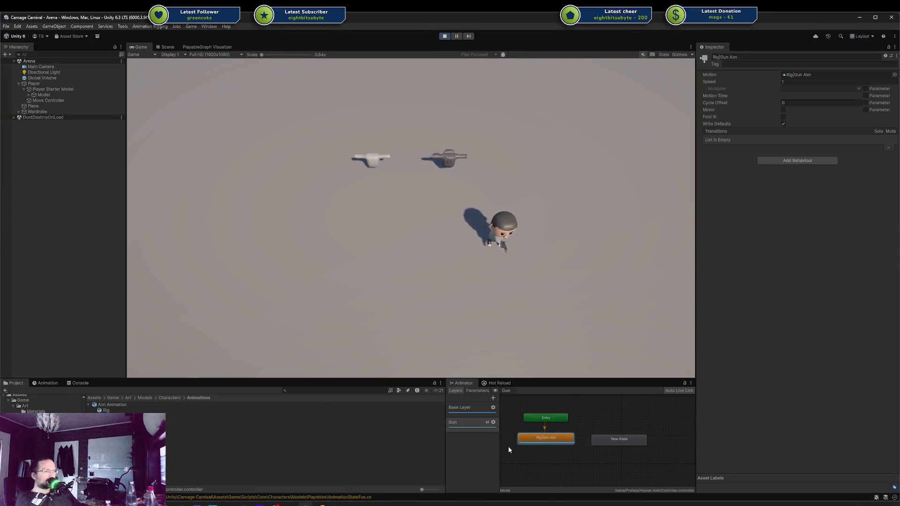
Stop play mode and add a Fire trigger to the Animator parameters
click(445, 36)
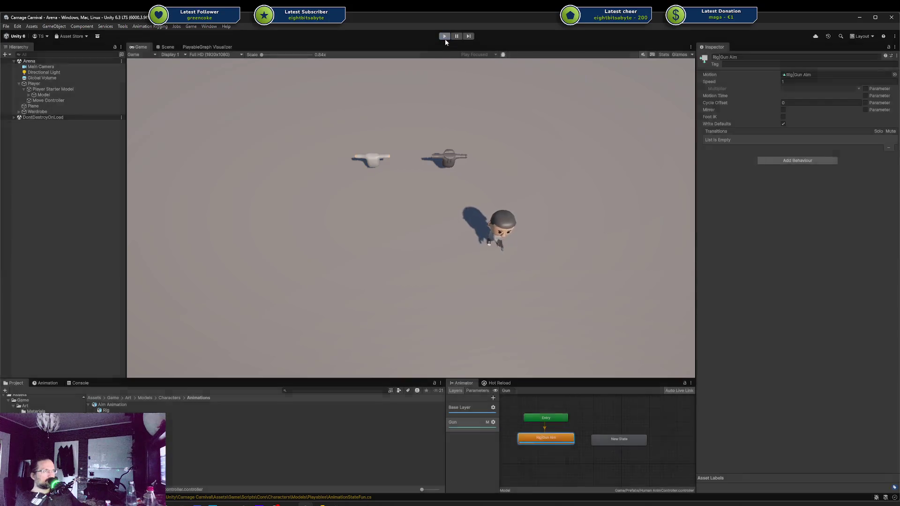
click(477, 390)
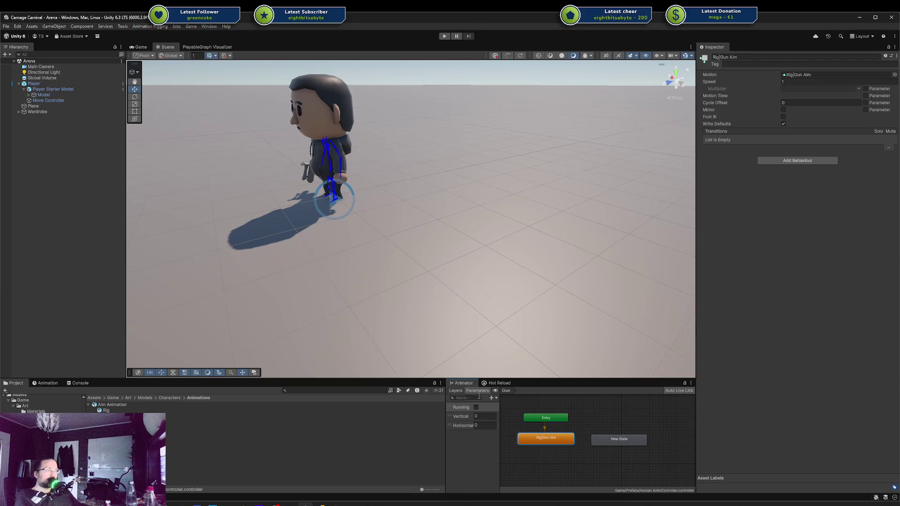
click(491, 397)
click(506, 434)
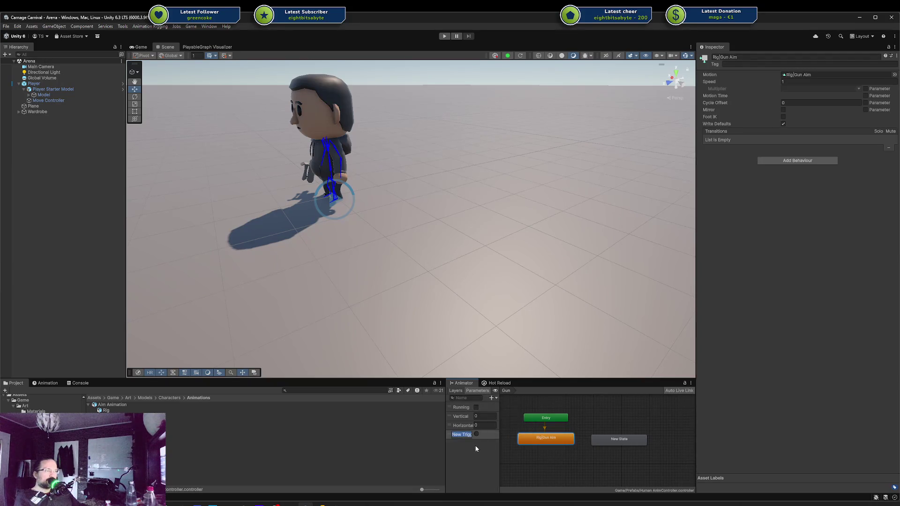
text(F)
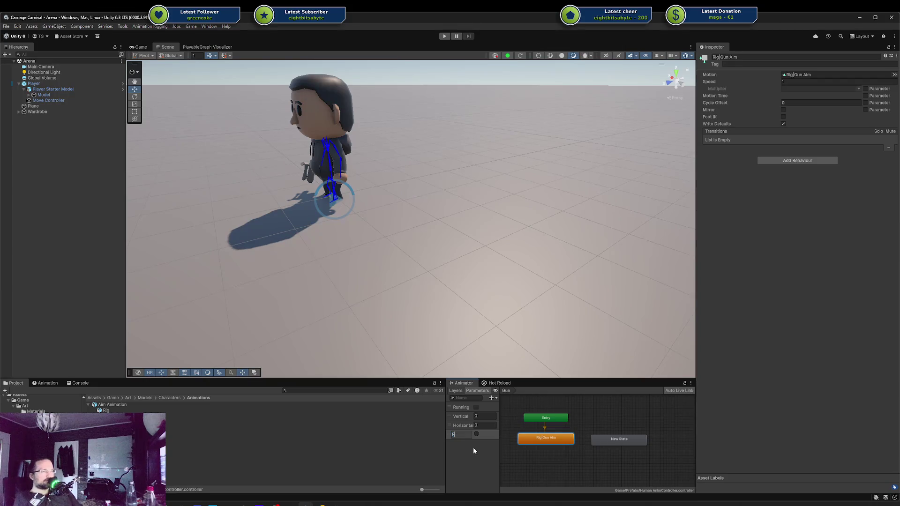
text(ire)
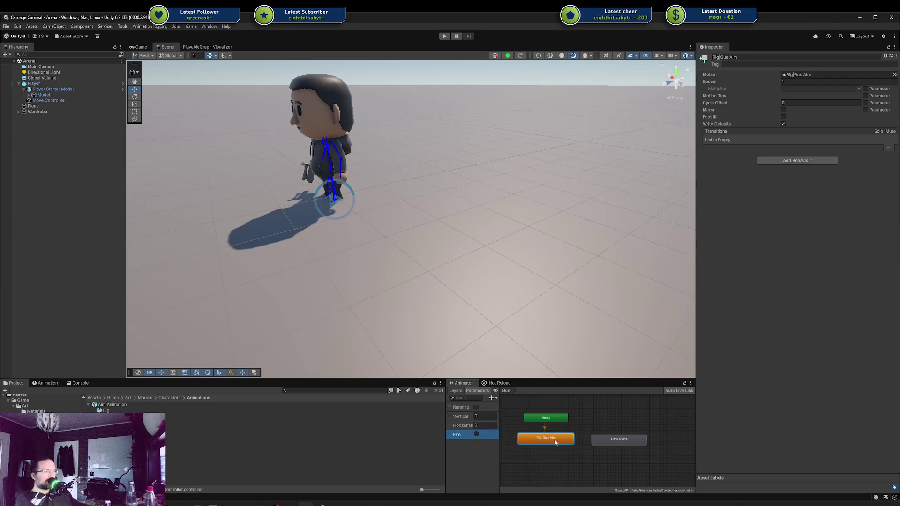
key(Return)
Create a Rig|Gun Aim to New State transition conditioned on the Fire trigger
right_click(556, 438)
click(582, 443)
click(594, 440)
click(597, 440)
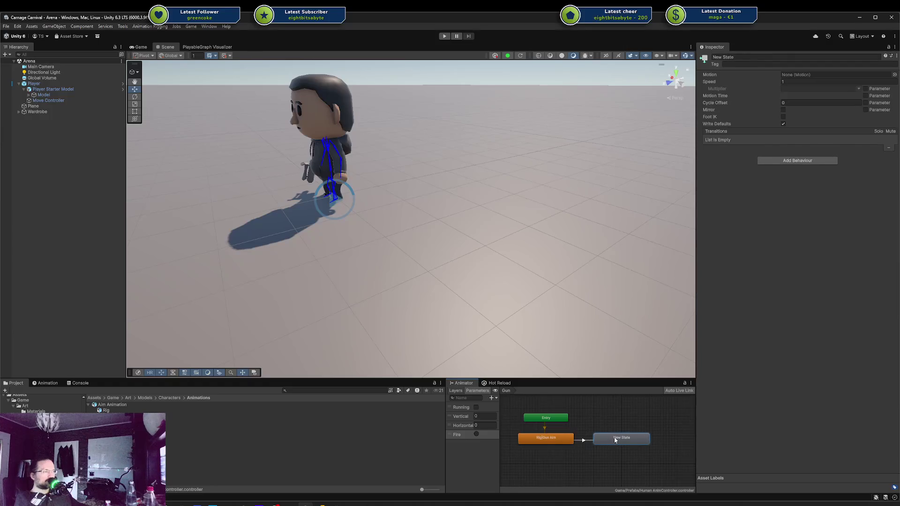
click(585, 440)
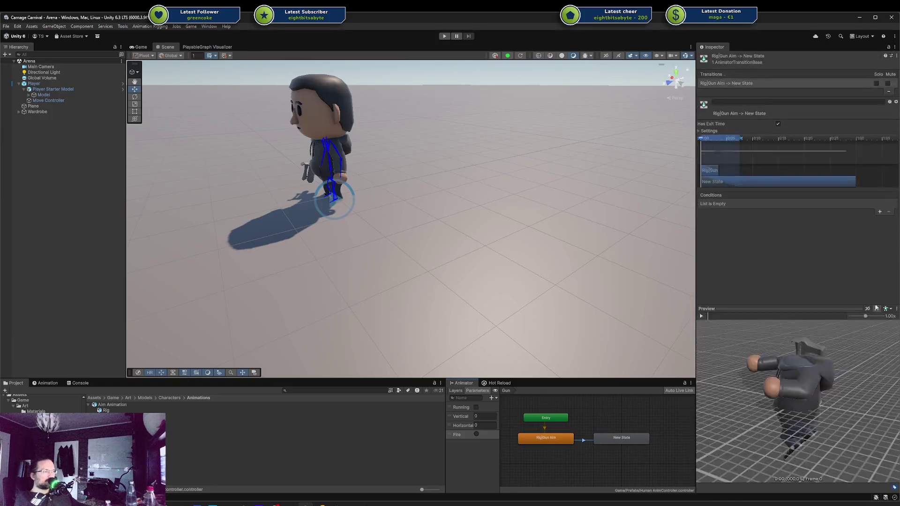
click(879, 212)
click(828, 204)
click(825, 218)
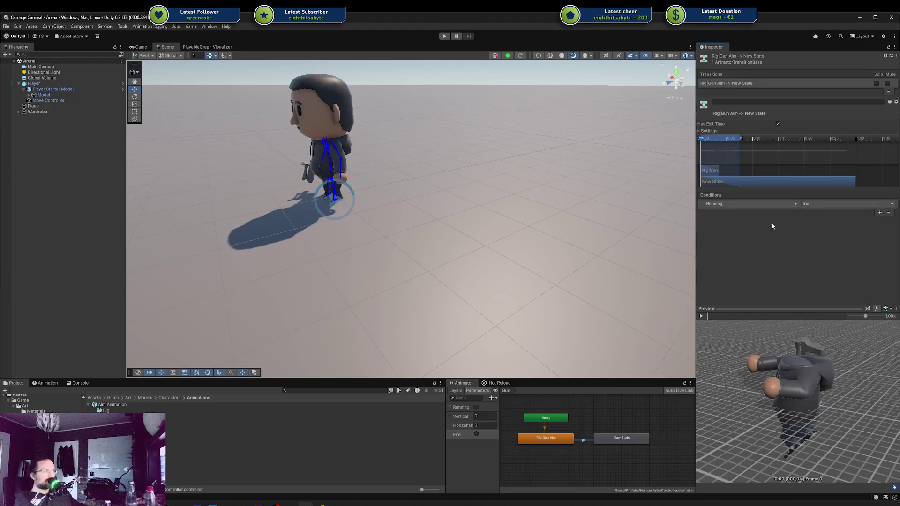
click(755, 205)
click(721, 241)
Create a return transition from New State back to Rig|Gun Aim
right_click(612, 441)
click(625, 446)
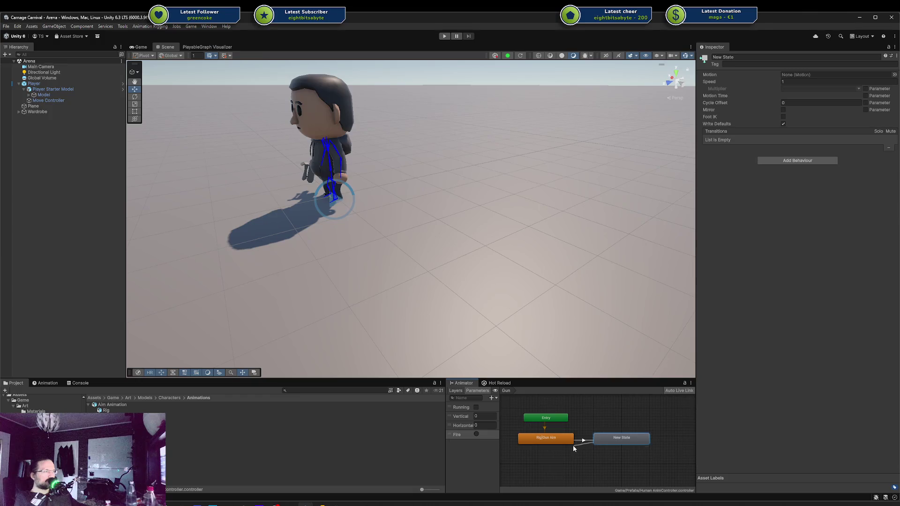
click(572, 444)
click(570, 442)
click(784, 163)
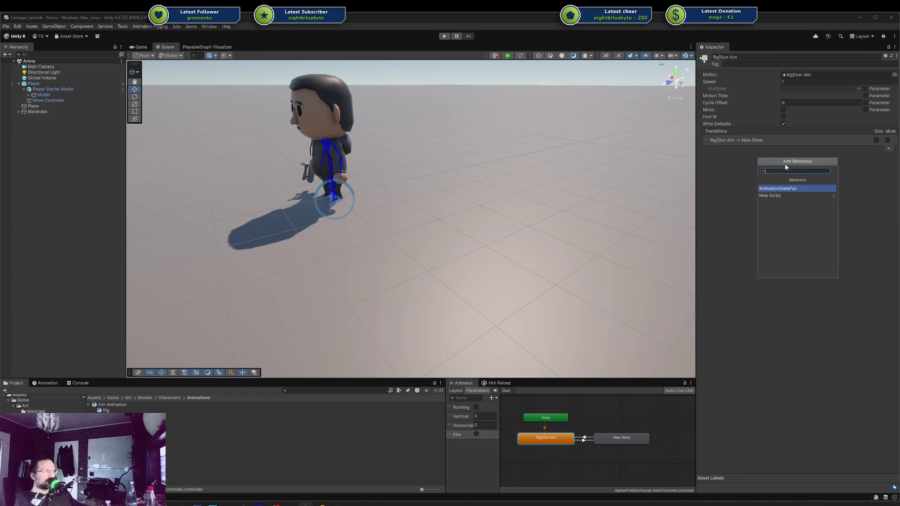
Add an AnimationStateFun behaviour to Rig|Gun Aim with My Name set to Aim
click(788, 187)
click(790, 166)
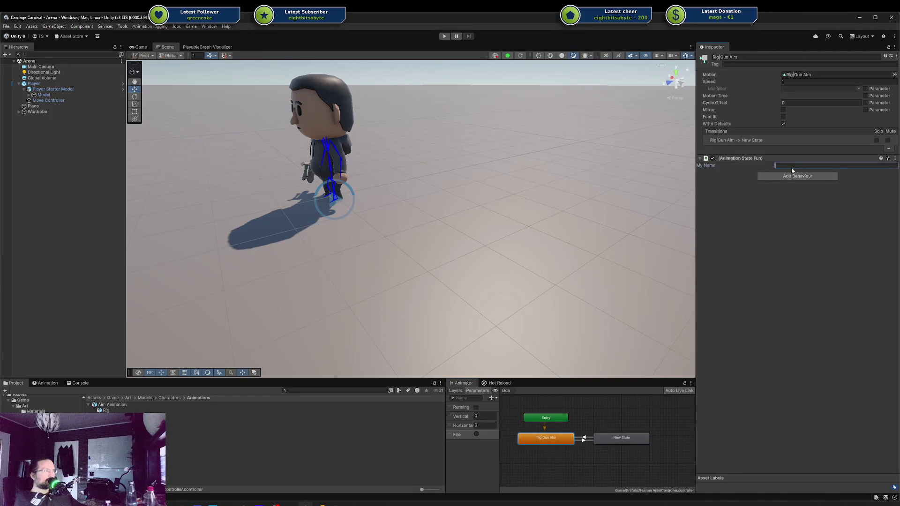
text(Aim)
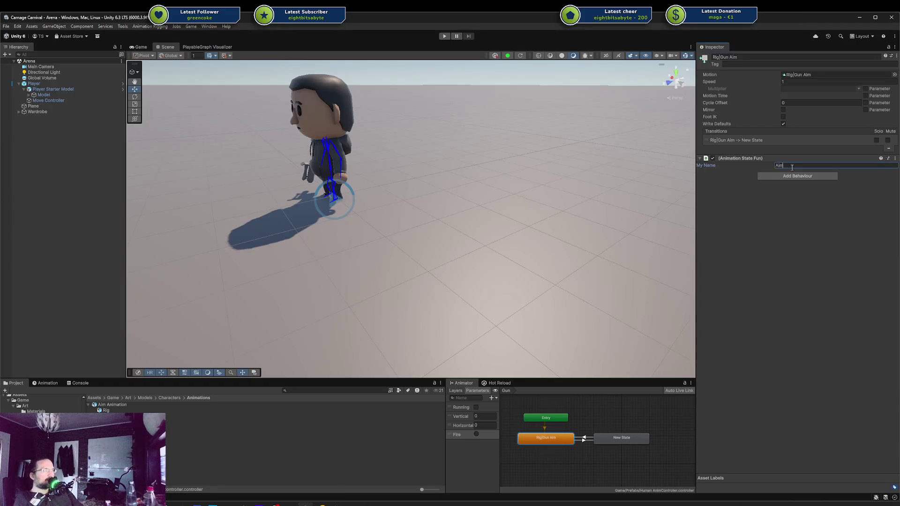
right_click(738, 158)
Add an AnimationStateFun behaviour to New State with My Name set to Fire
click(609, 437)
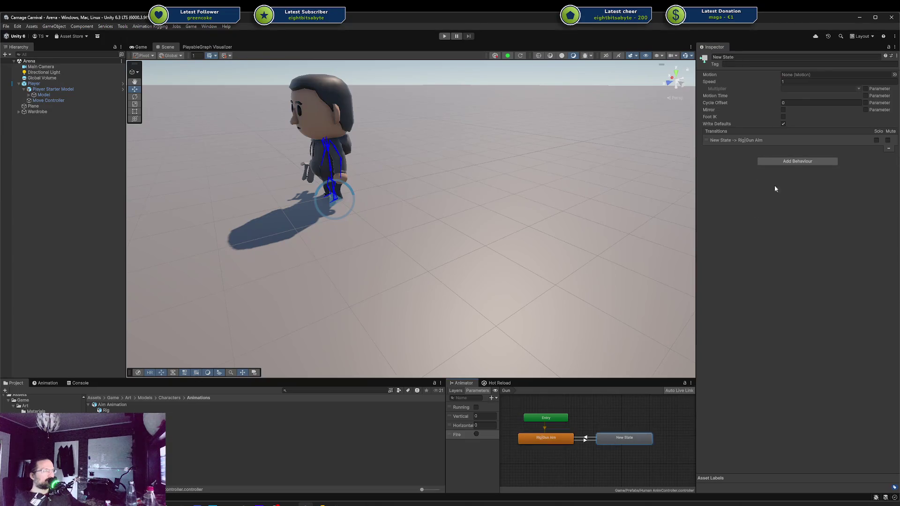
click(793, 162)
click(798, 186)
click(798, 166)
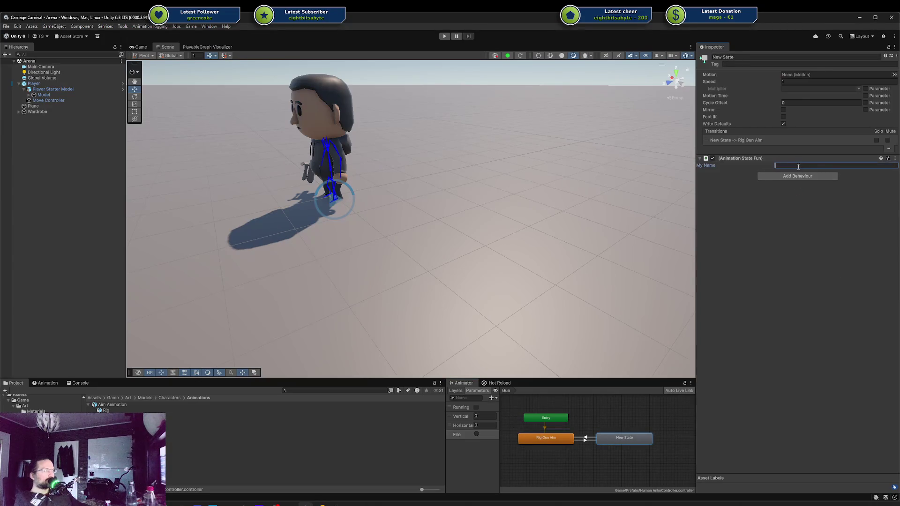
text(Fire)
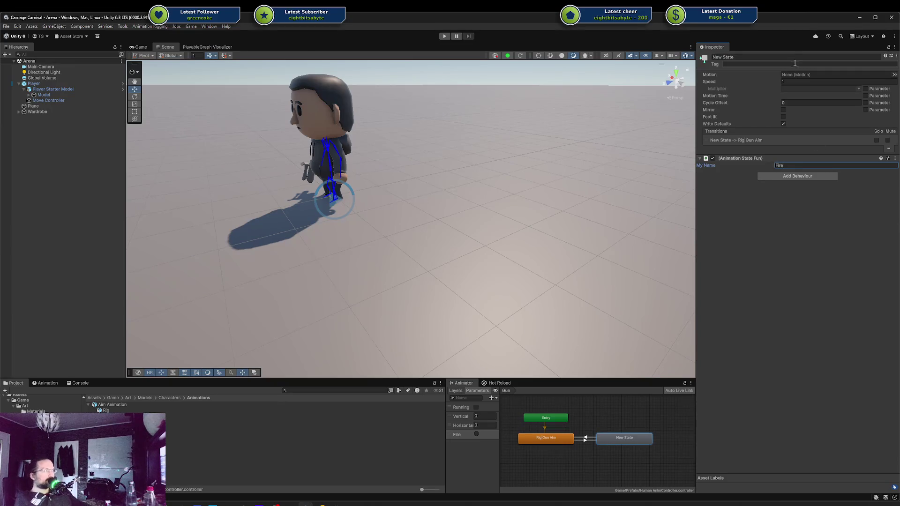
Rename New State to Fire
click(792, 57)
text(Fire)
key(Return)
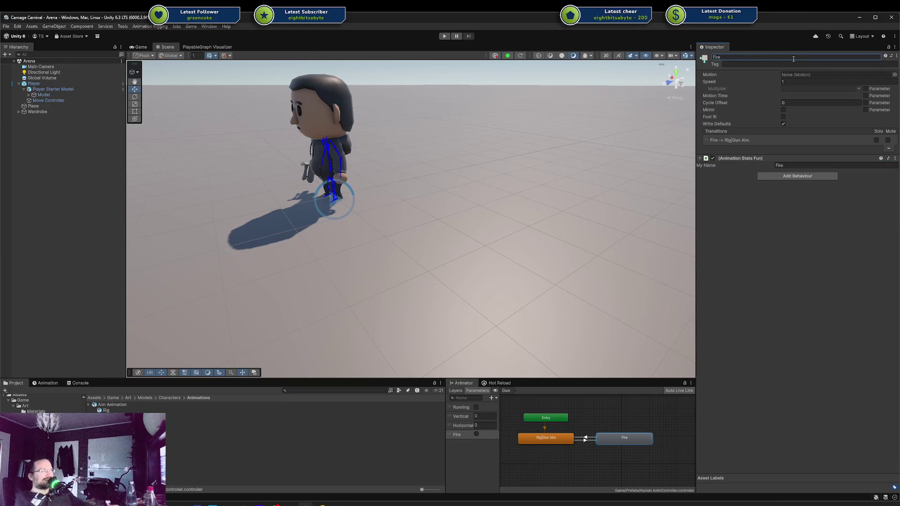
click(724, 57)
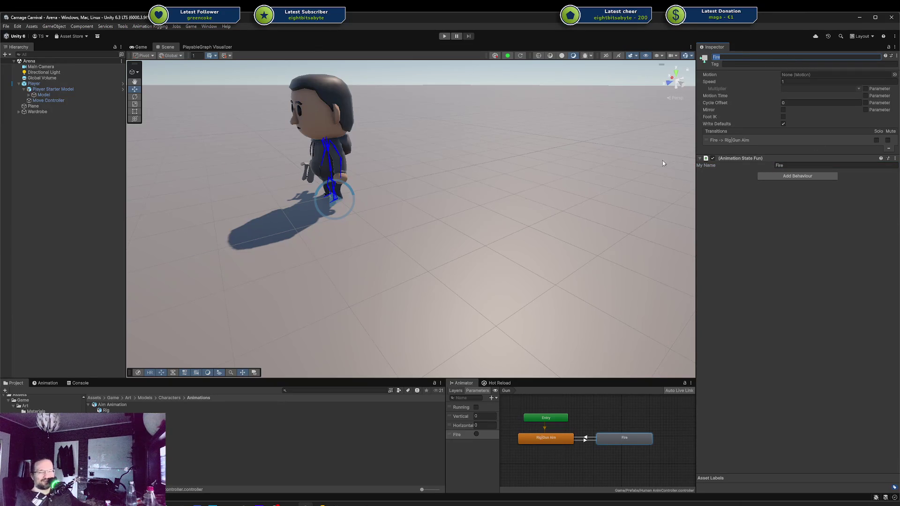
click(320, 505)
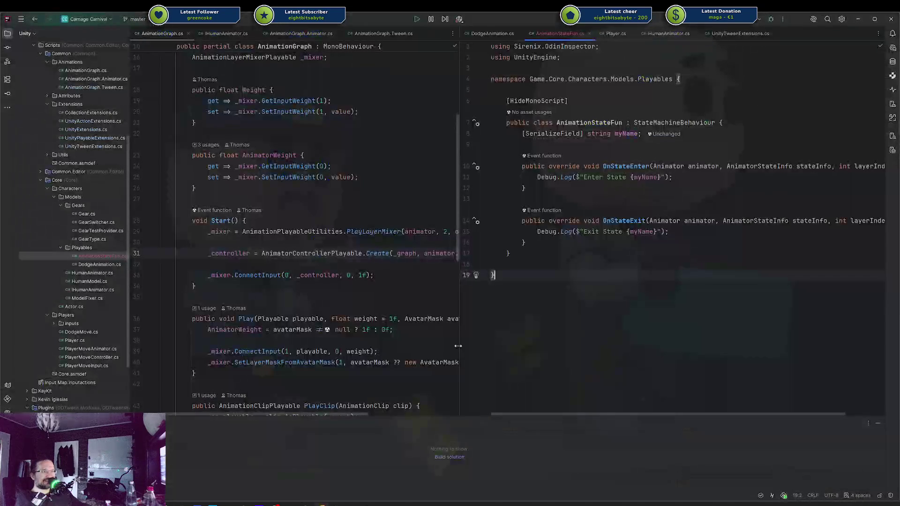
Insert {name} after {myName} in both the Exit State and Enter State log strings
click(669, 233)
key(Left)
key(Left)
key(Left)
text({nam)
key(Return)
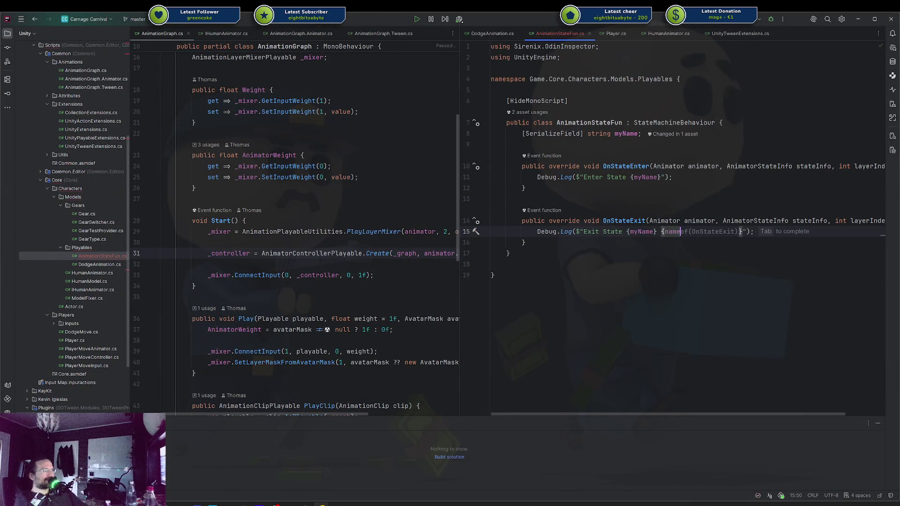
key(End)
key(Up)
key(Up)
key(Up)
key(Left)
key(Left)
key(Left)
text({nam)
key(Return)
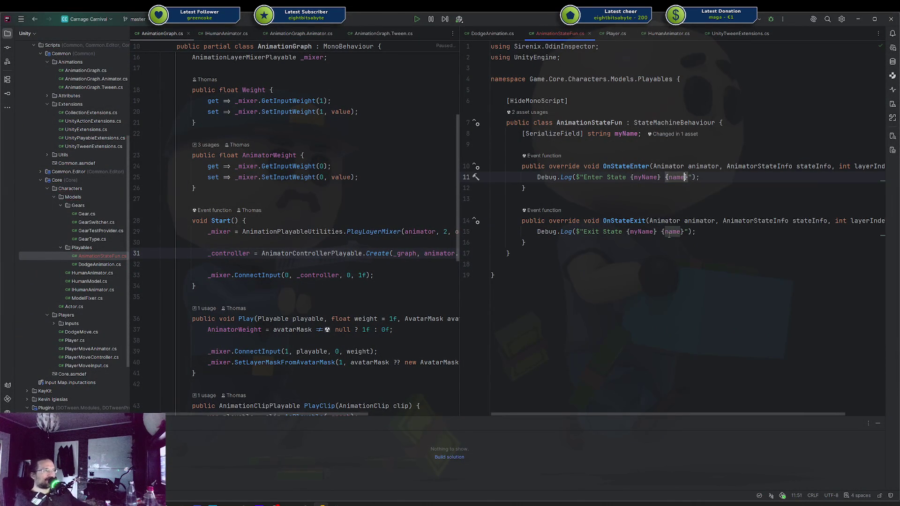
click(671, 176)
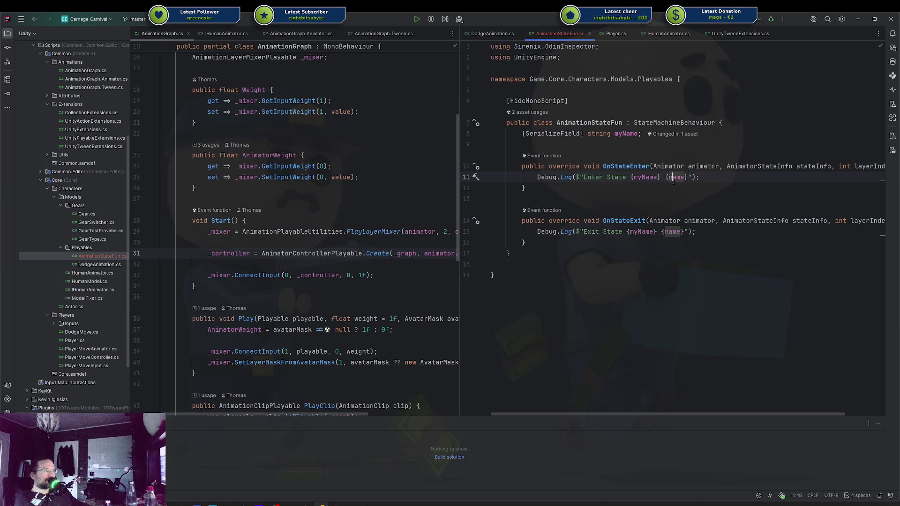
mouse_move(674, 171)
mouse_move(321, 504)
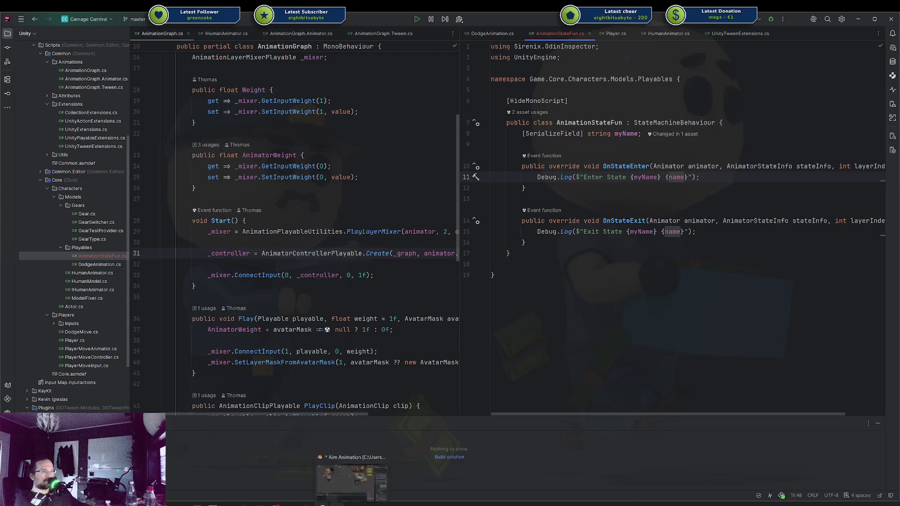
click(343, 468)
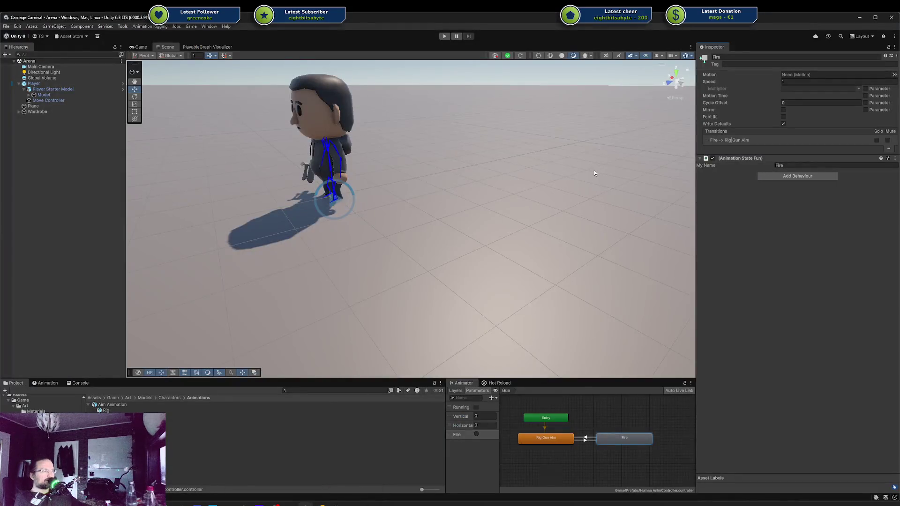
Play the game, check the Enter State Aim entries in the Console, then fire the Fire trigger
click(444, 36)
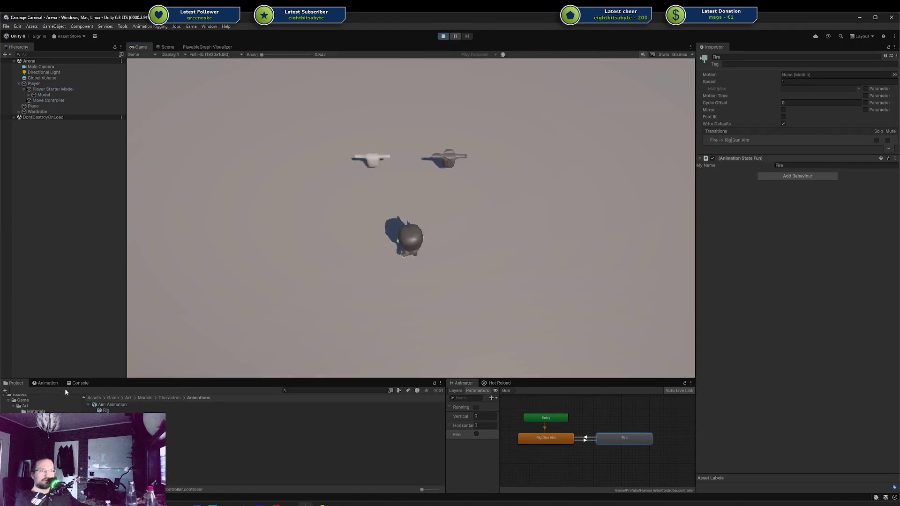
click(77, 383)
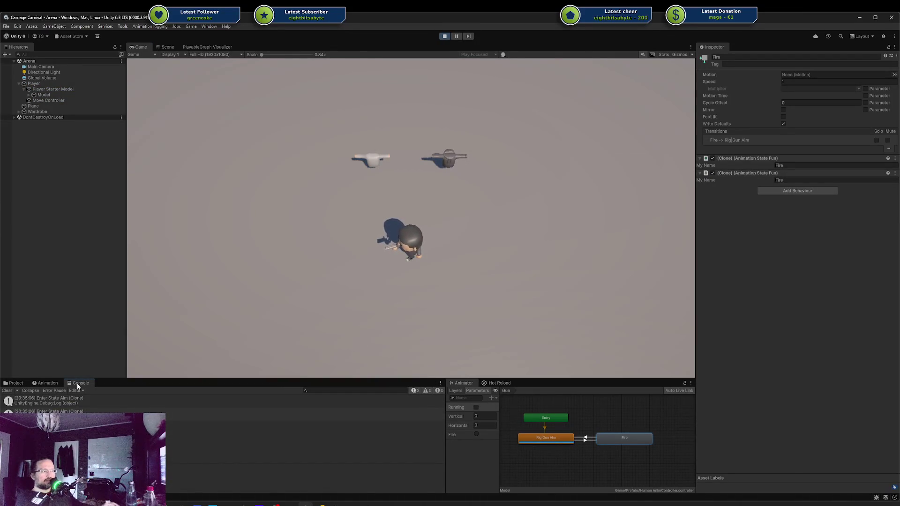
click(96, 402)
click(95, 411)
key(Up)
key(Down)
key(Up)
key(Down)
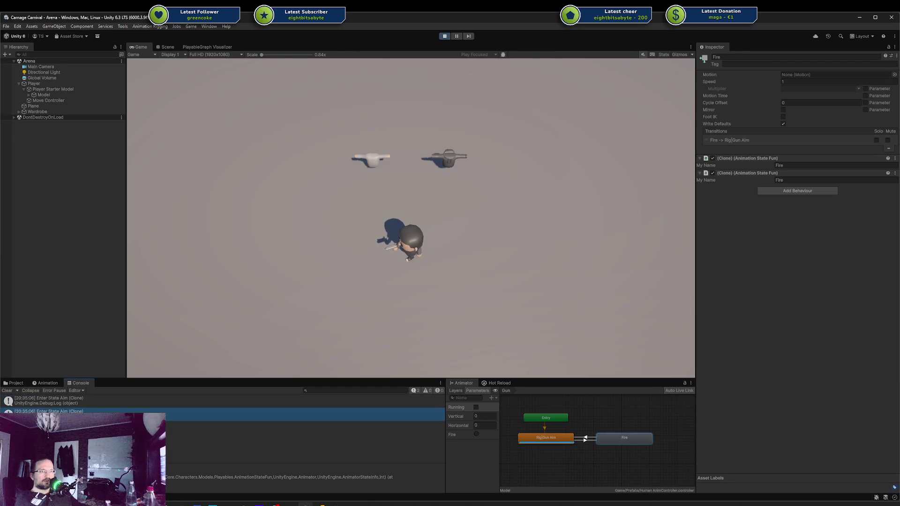
click(475, 434)
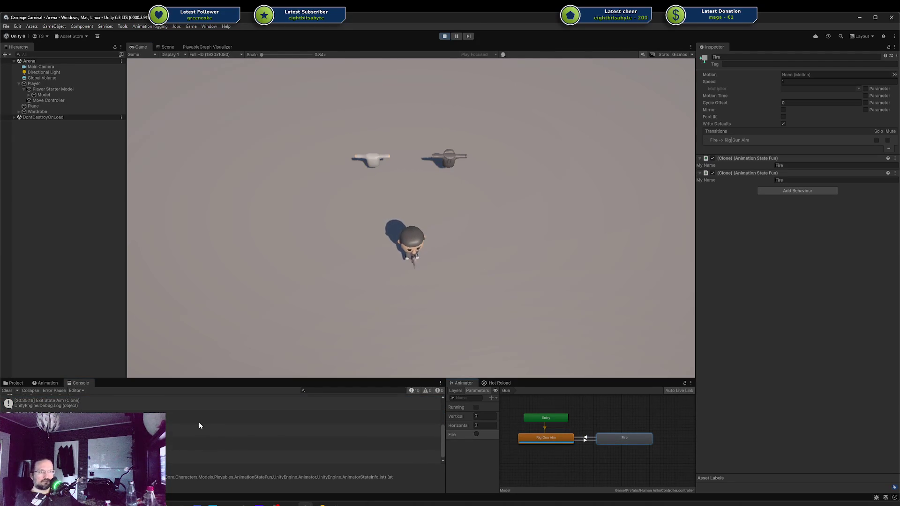
drag(182, 379, 160, 239)
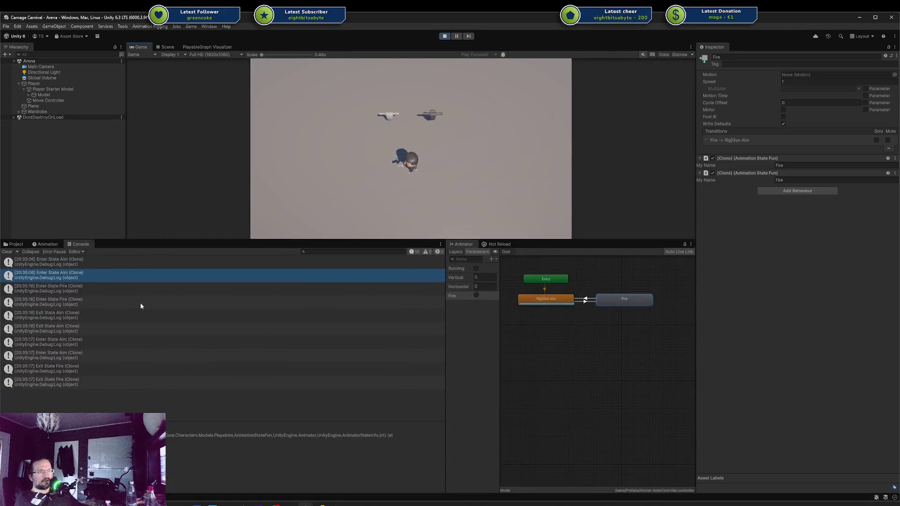
Inspect the individual Enter State Aim and Enter State Fire Console entries
click(98, 288)
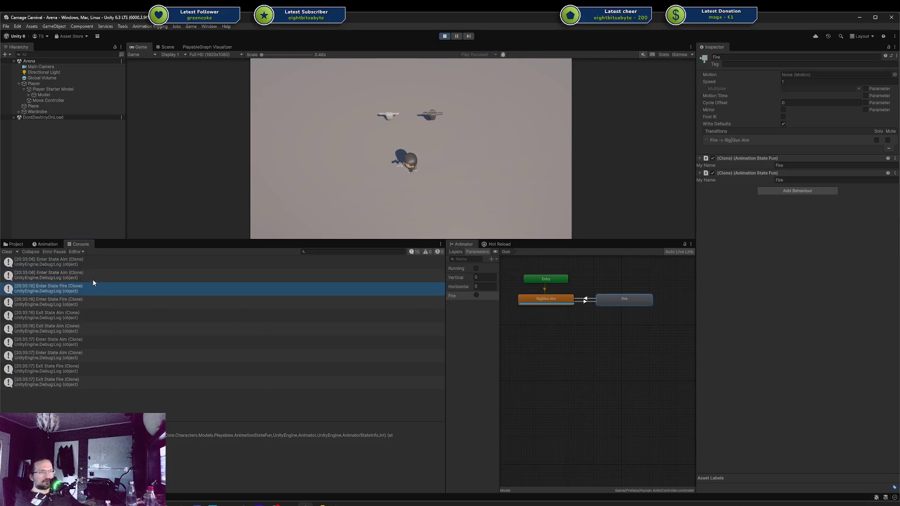
click(92, 278)
click(82, 285)
click(84, 262)
shift+click(83, 275)
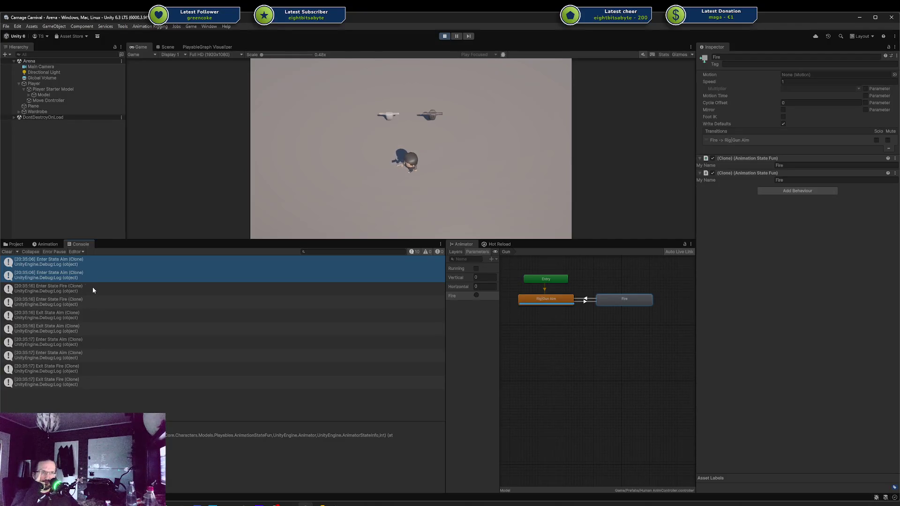
click(91, 286)
click(90, 277)
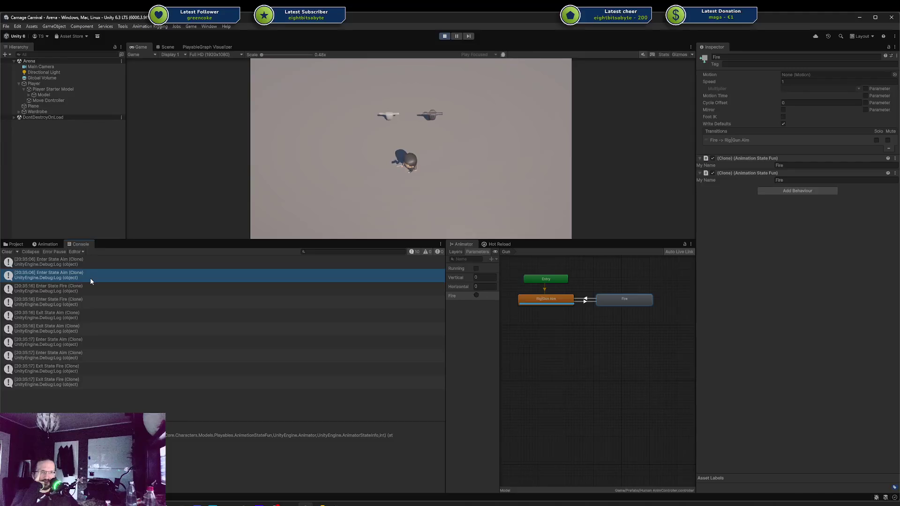
click(88, 288)
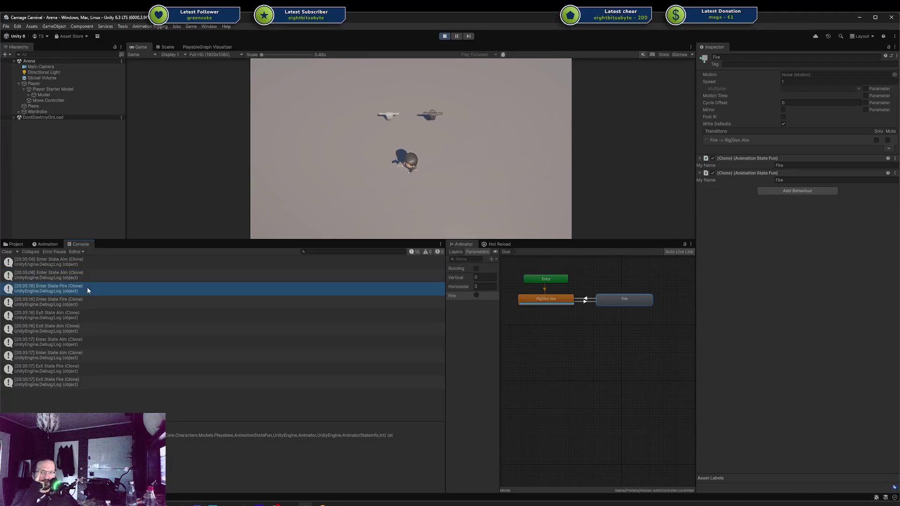
click(86, 299)
Turn on Collapse and review the grouped Enter Aim, Enter Fire and Exit Aim entries
click(37, 253)
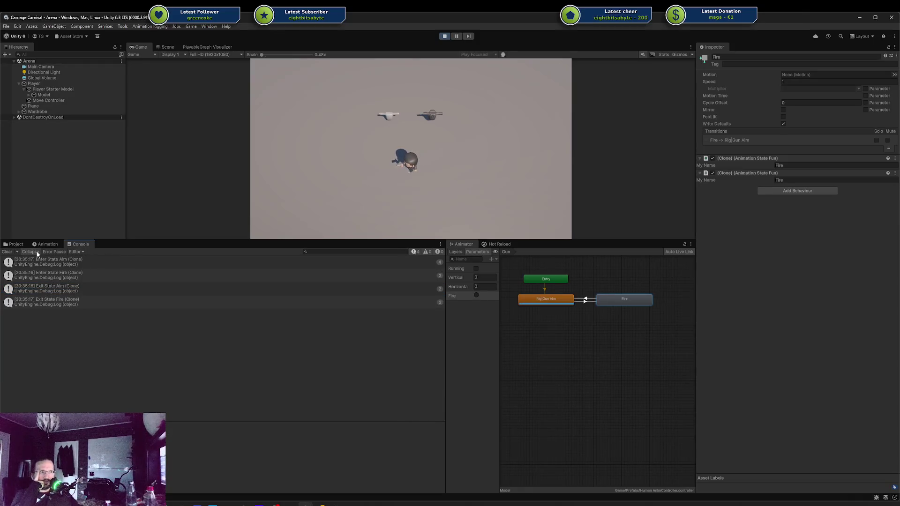
mouse_move(60, 268)
mouse_down()
mouse_move(85, 271)
mouse_move(82, 303)
mouse_up()
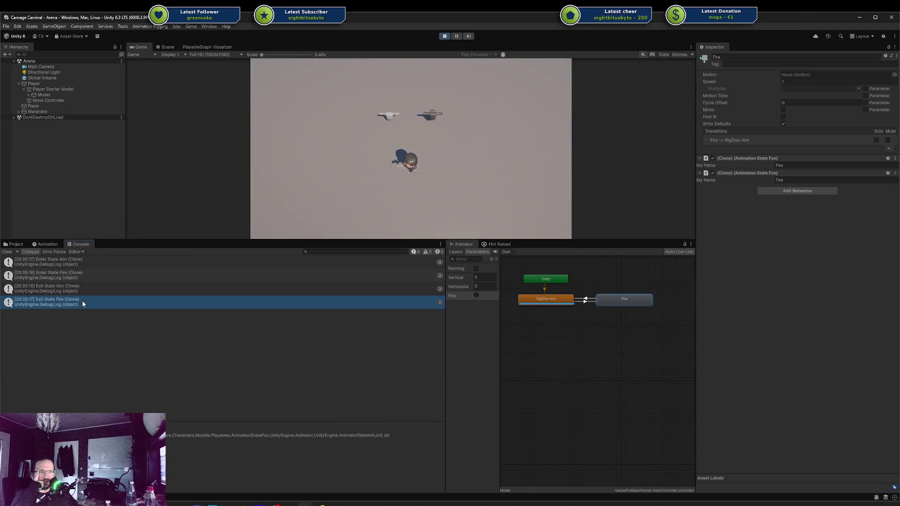
click(83, 261)
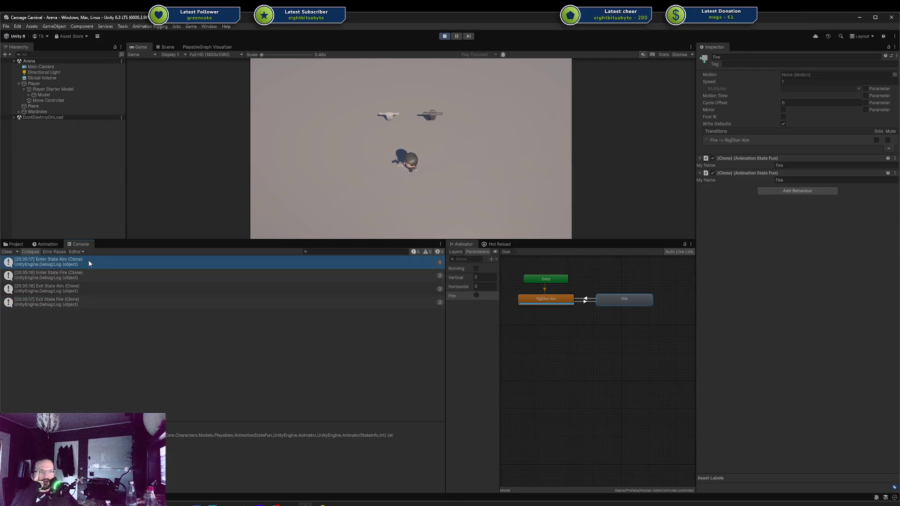
click(87, 274)
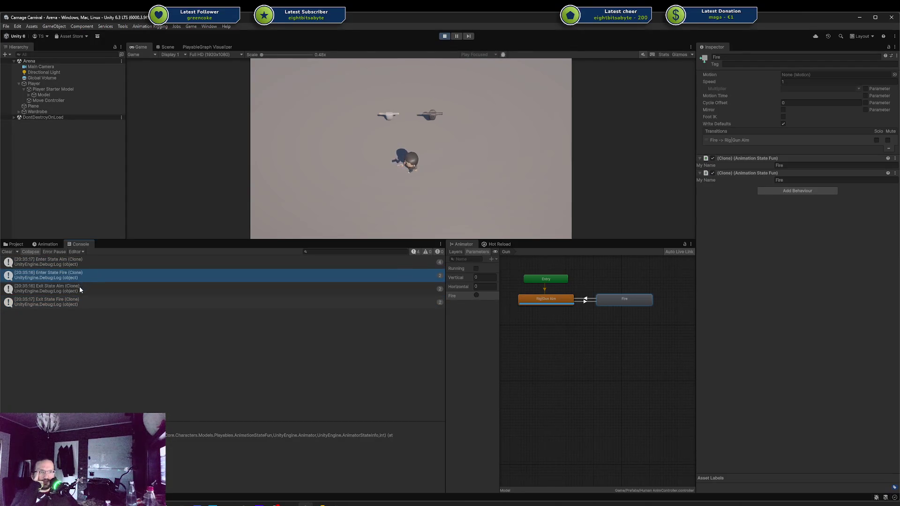
click(80, 288)
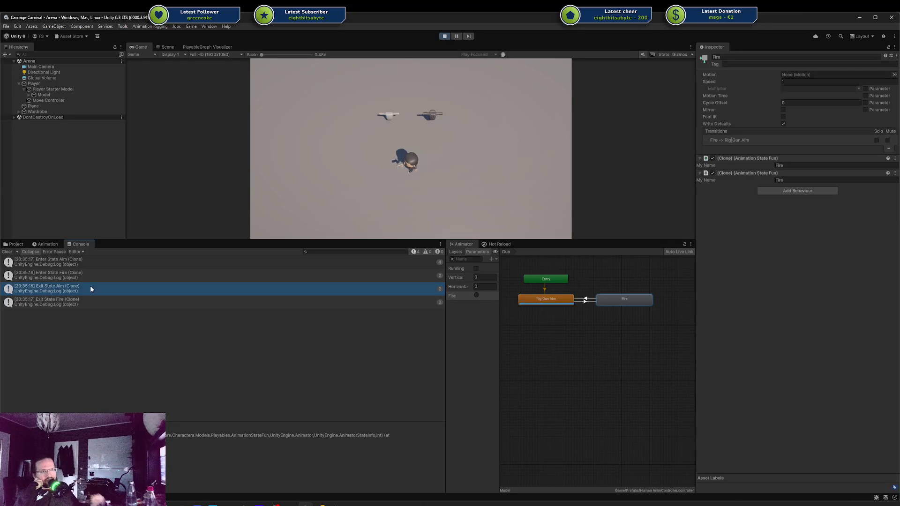
click(83, 274)
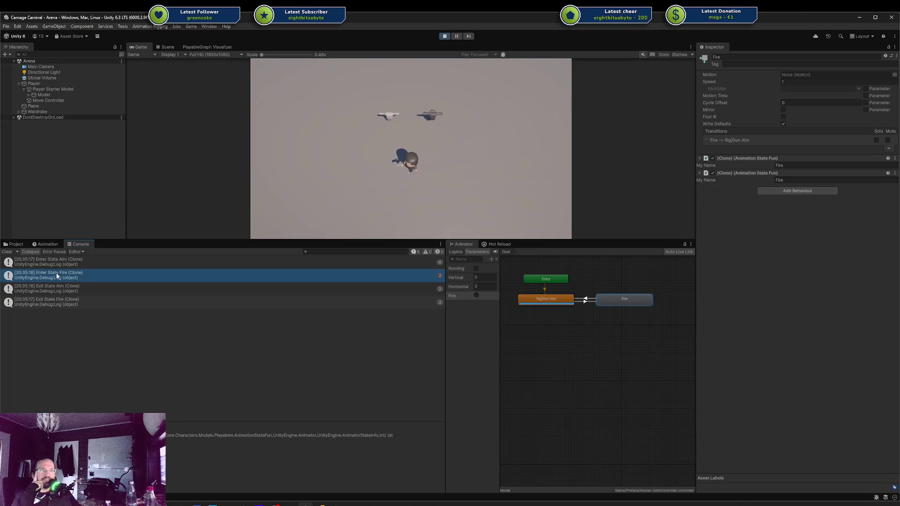
click(61, 293)
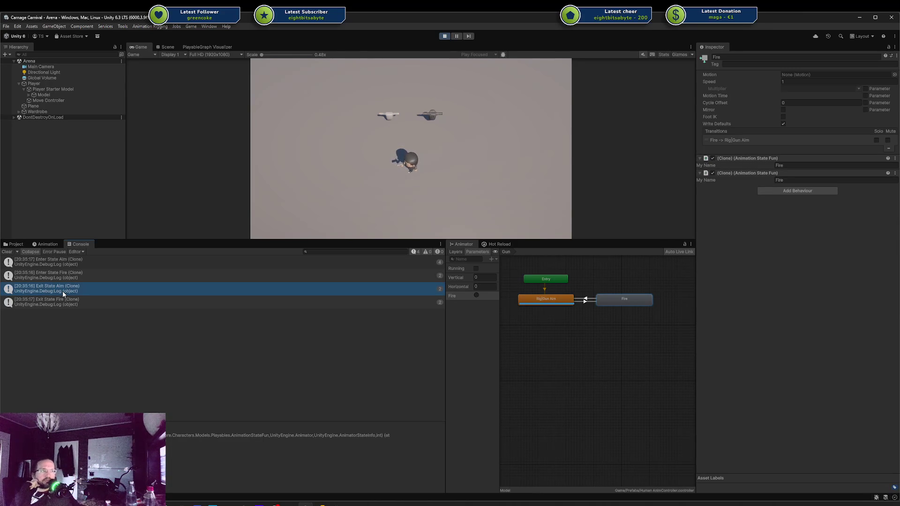
click(75, 300)
click(150, 271)
click(153, 264)
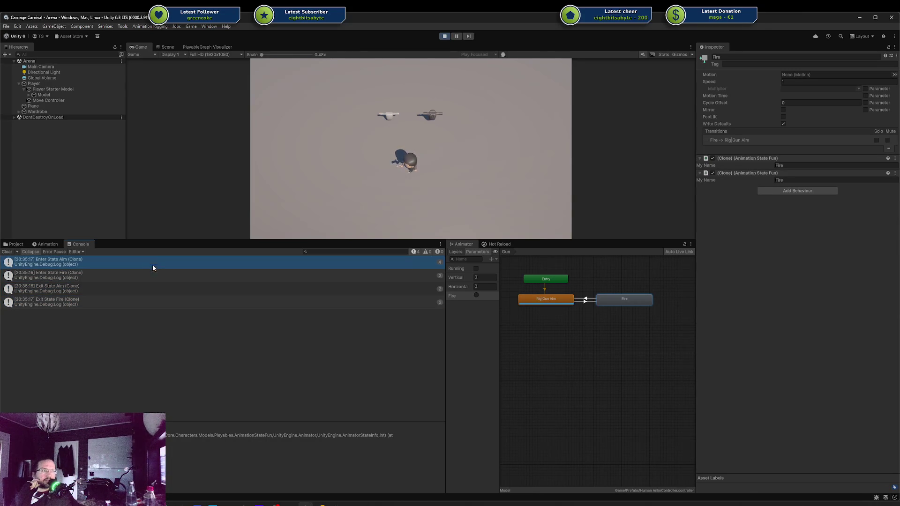
Turn Collapse off, step through the individual log messages, and stop play mode
click(31, 251)
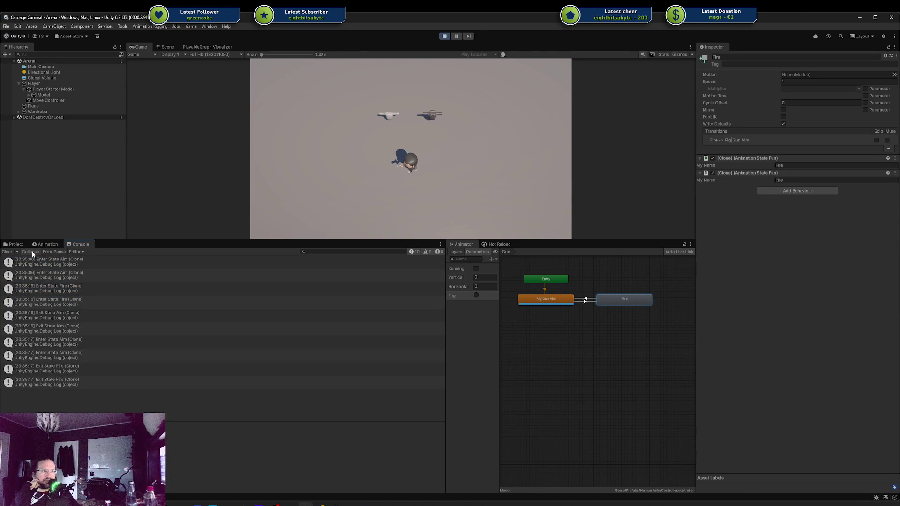
click(50, 264)
click(62, 274)
click(61, 263)
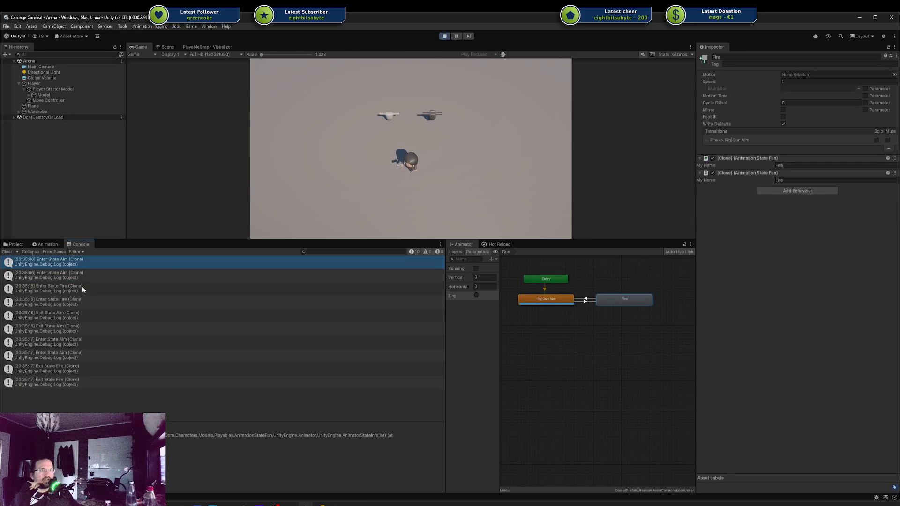
click(78, 272)
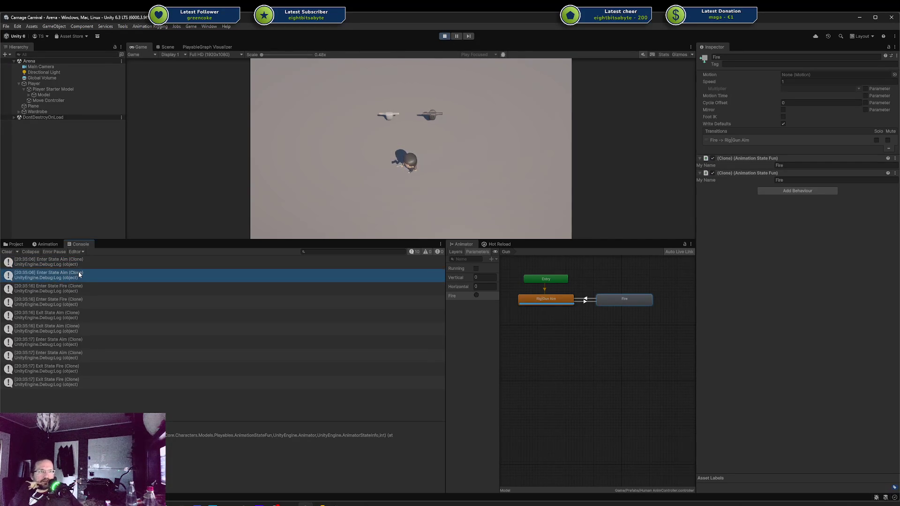
key(Down)
key(Down)
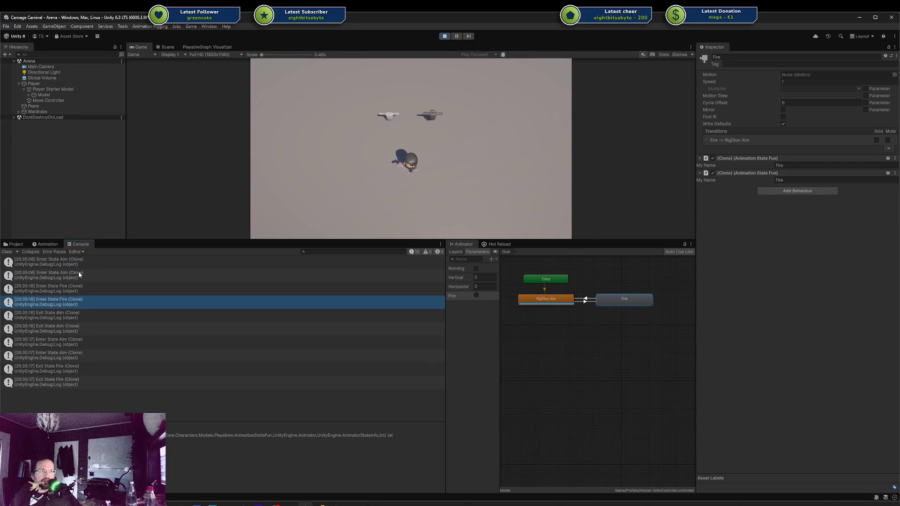
key(Down)
key(Down)
key(Down)
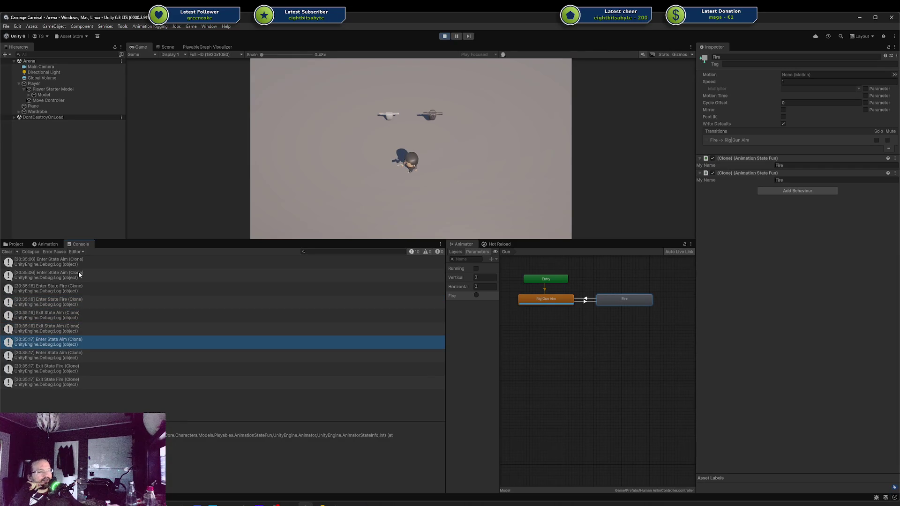
click(445, 38)
click(351, 504)
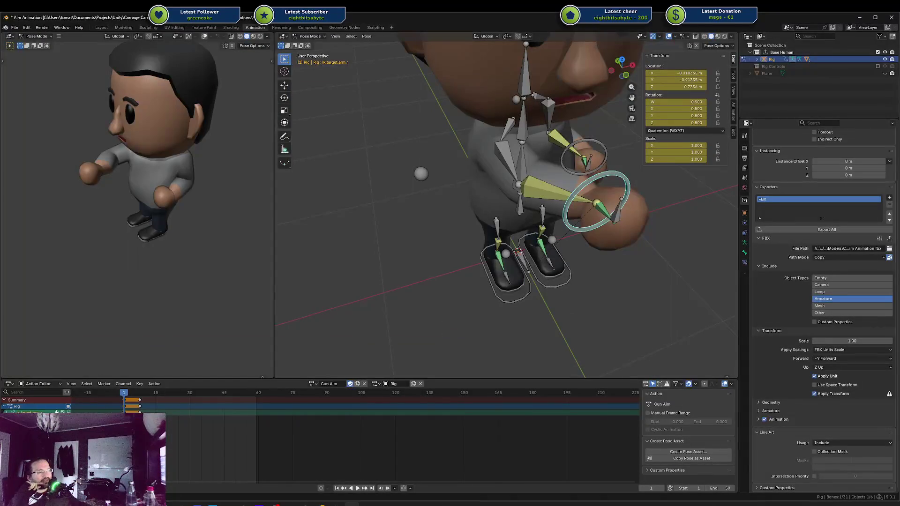
Generate an extra OnStateExit override after OnStateEnter in AnimationStateFun.cs
mouse_move(322, 504)
click(323, 482)
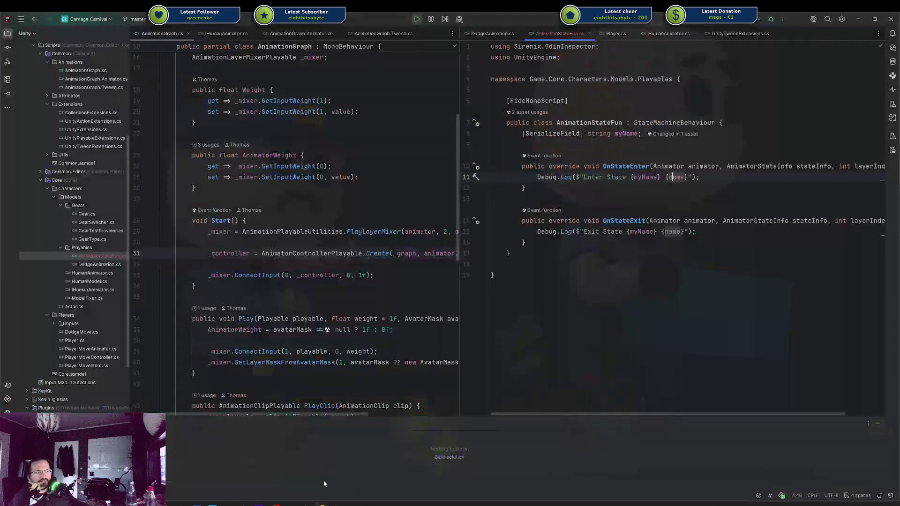
key(Return)
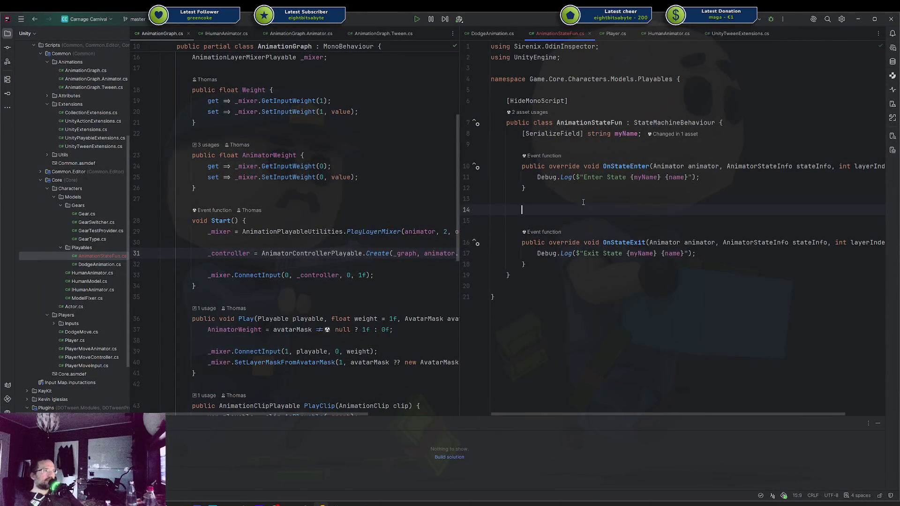
key(ctrl+o)
text(exit)
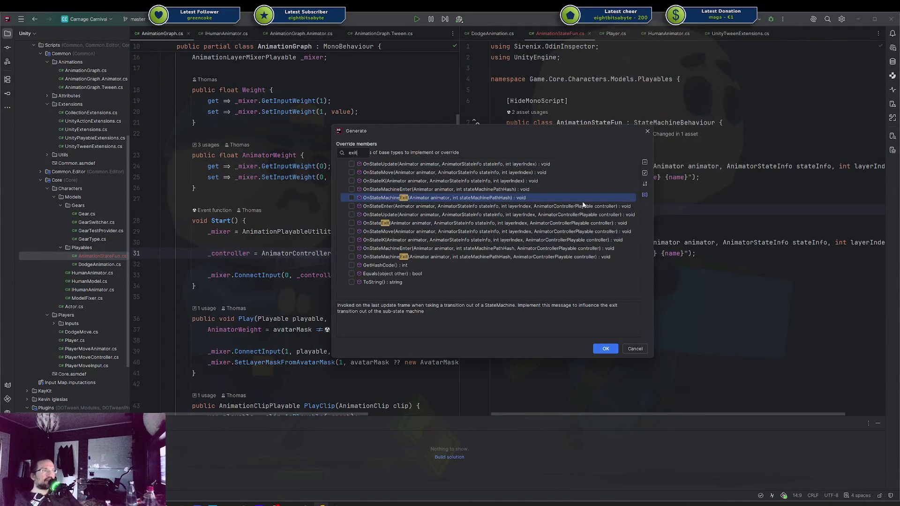
key(Up)
key(Up)
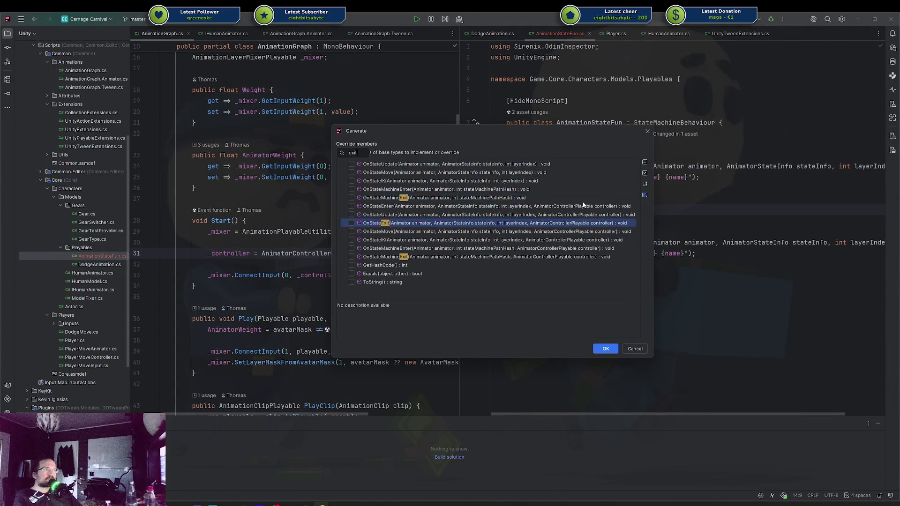
key(Down)
key(Up)
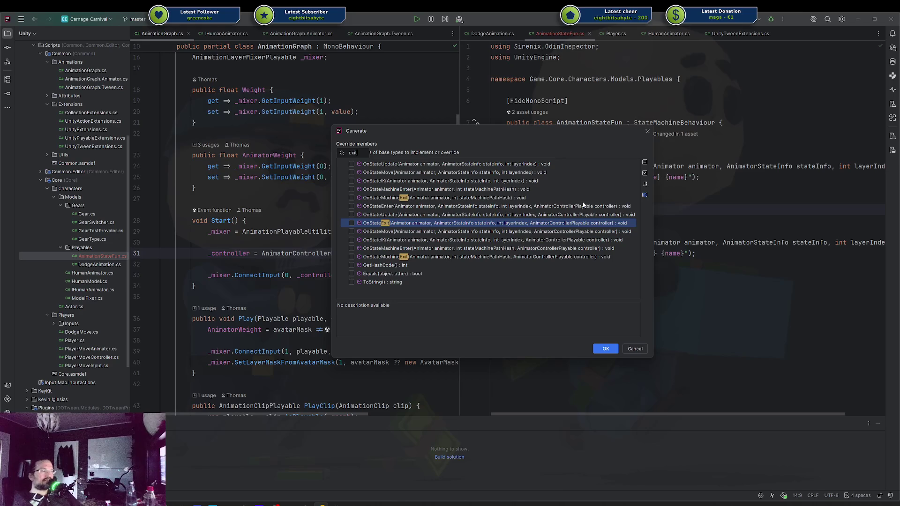
key(space)
key(Return)
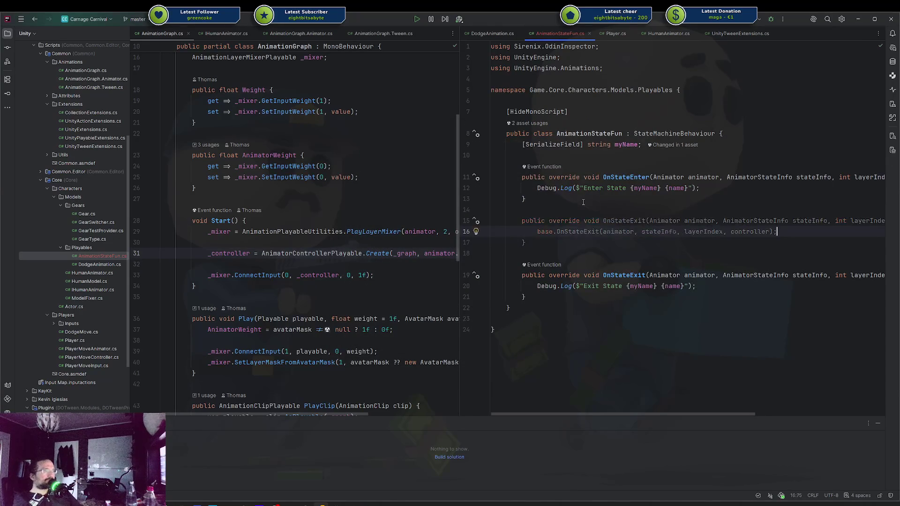
Select and delete the duplicate base-calling OnStateExit override
key(End)
key(Down)
key(Down)
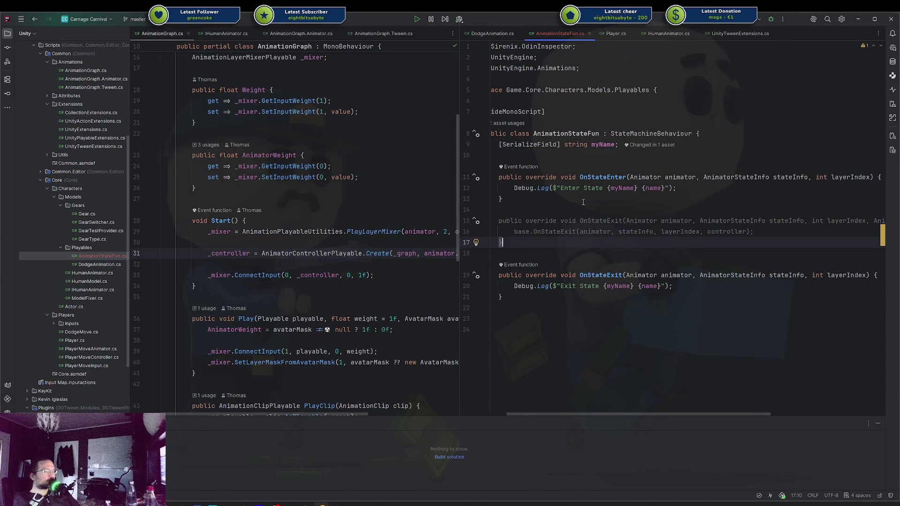
key(shift+Up)
key(shift+Up)
key(shift+Up)
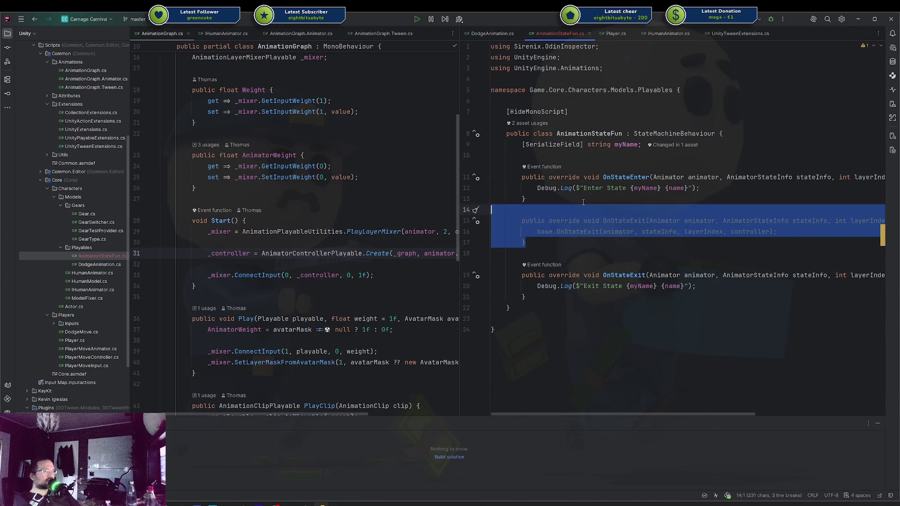
key(BackSpace)
key(BackSpace)
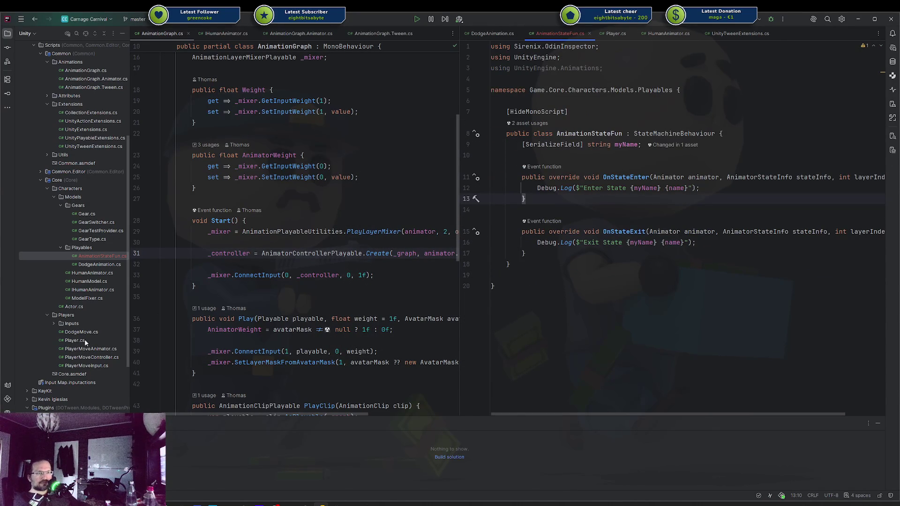
click(8, 410)
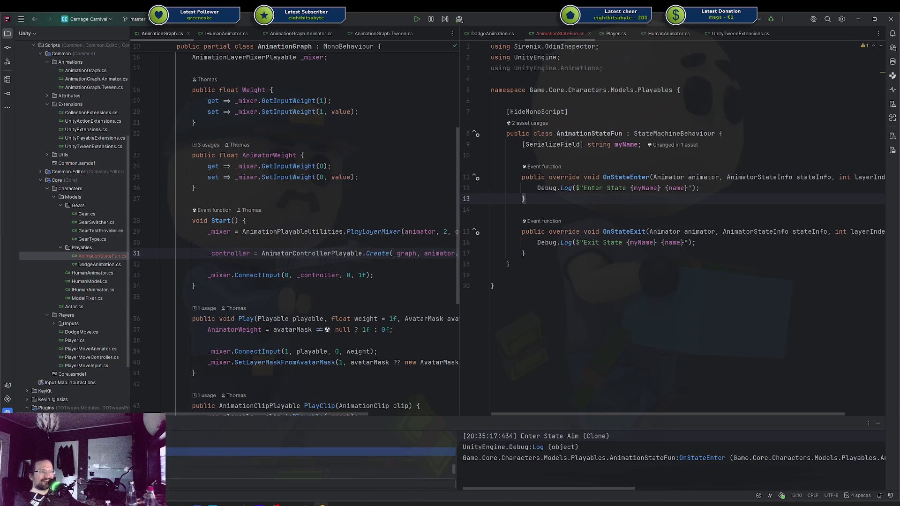
click(309, 442)
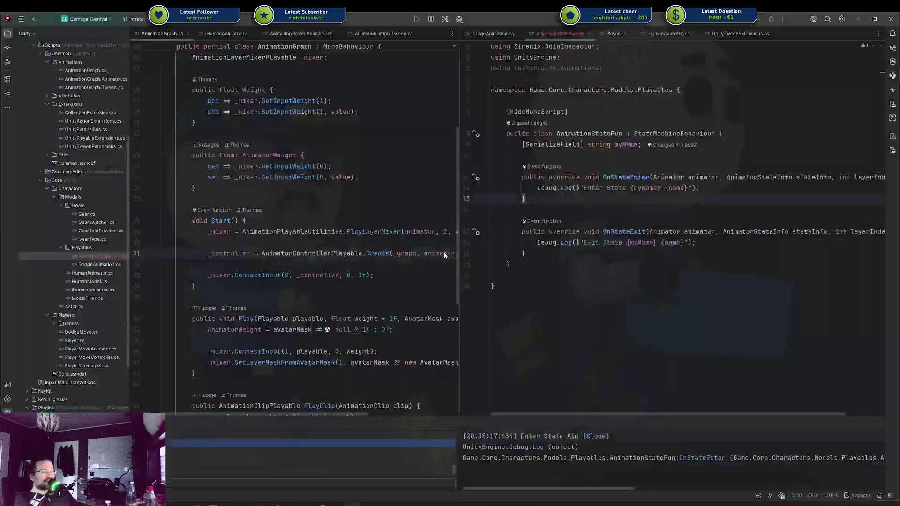
click(570, 436)
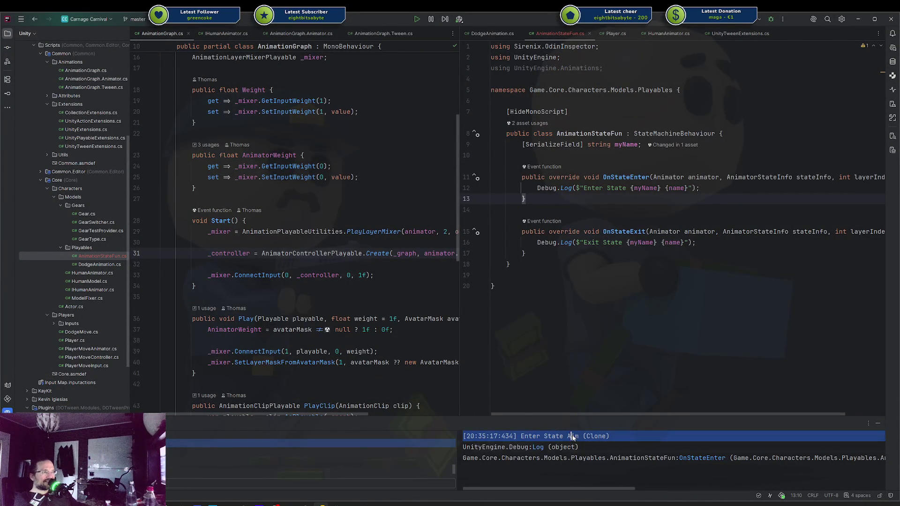
double_click(625, 144)
double_click(598, 436)
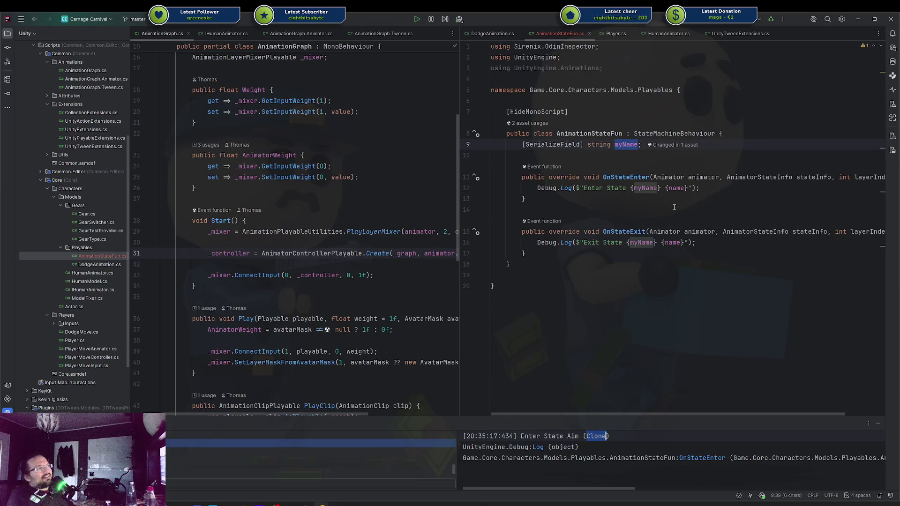
click(636, 188)
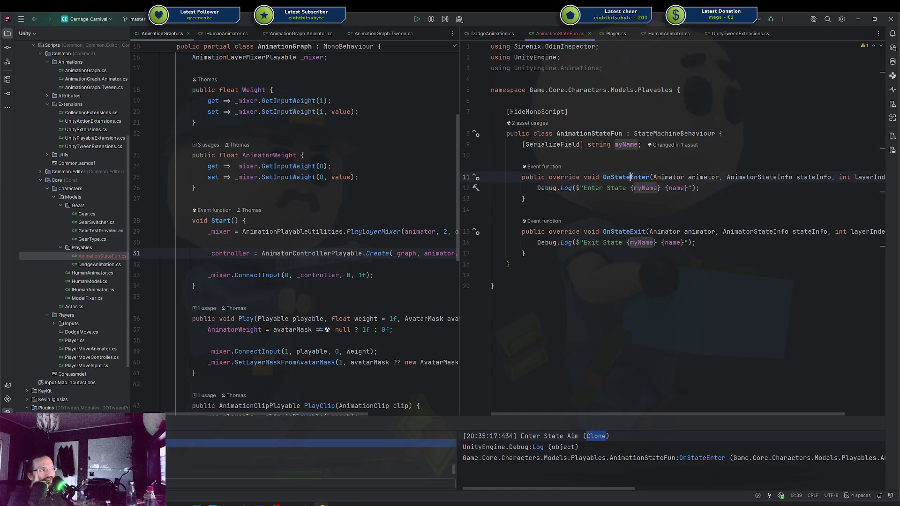
double_click(632, 177)
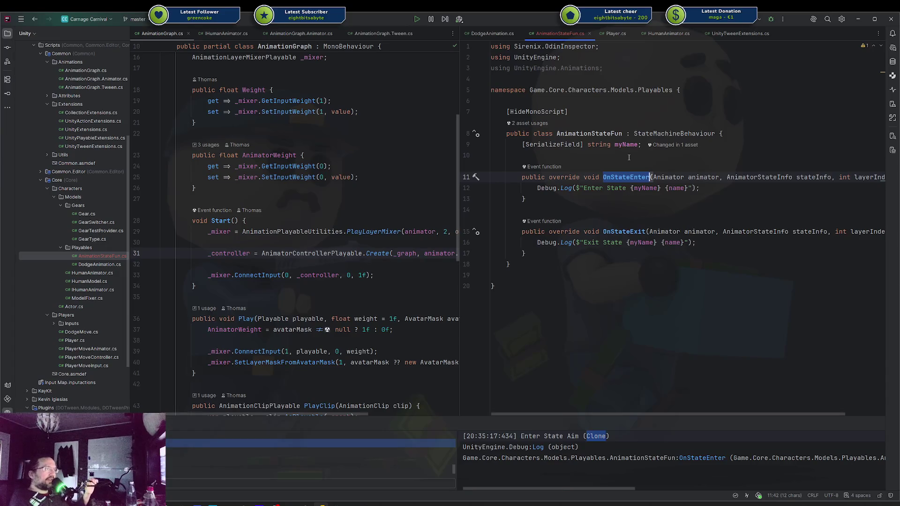
key(Down)
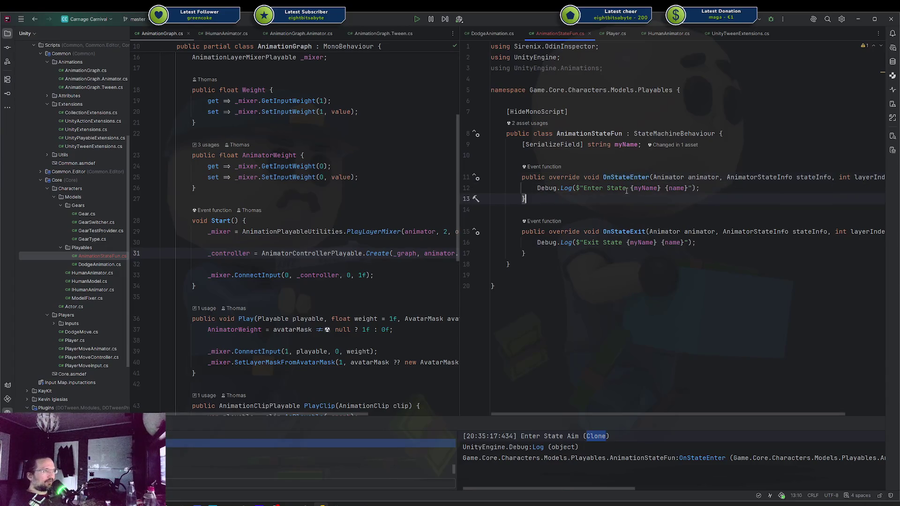
key(Right)
key(Right)
key(Right)
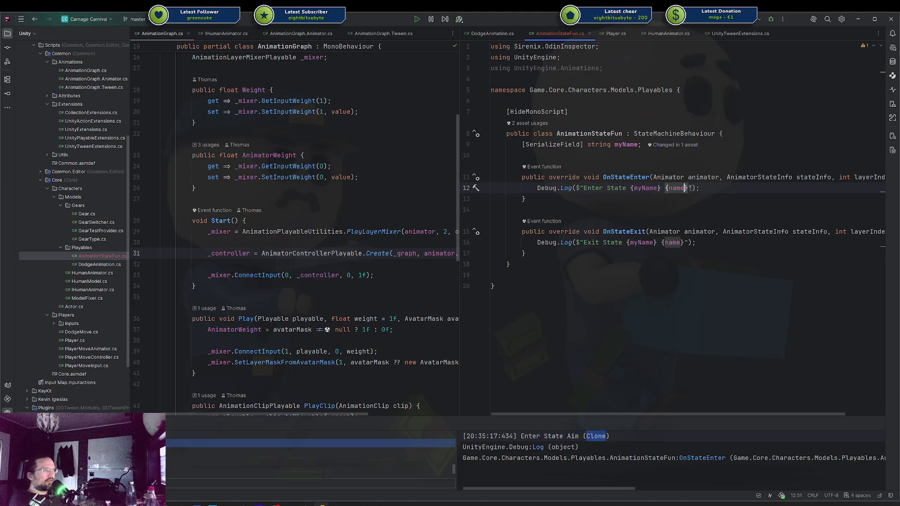
click(745, 186)
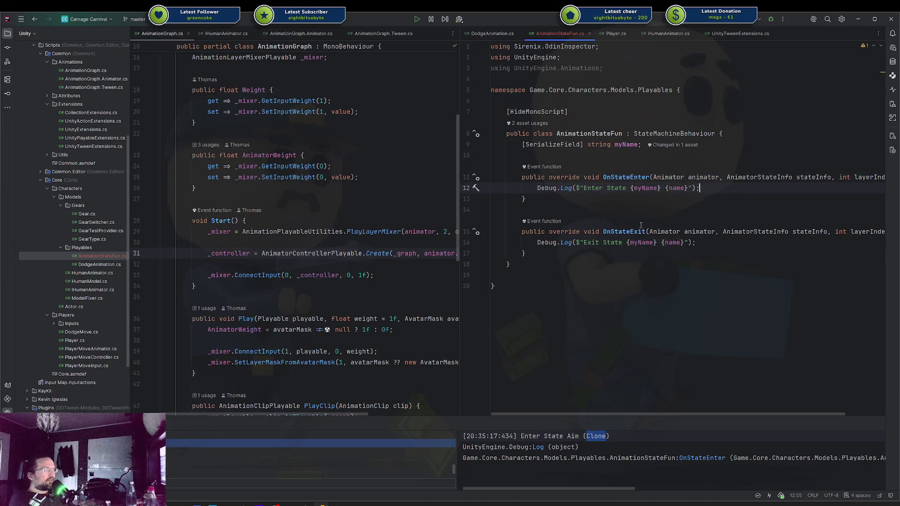
drag(630, 188, 692, 188)
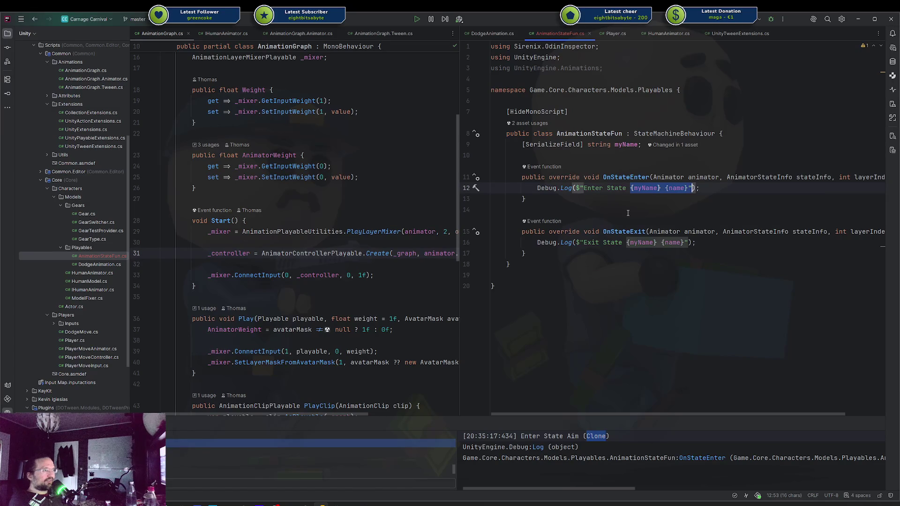
double_click(618, 187)
drag(630, 188, 687, 188)
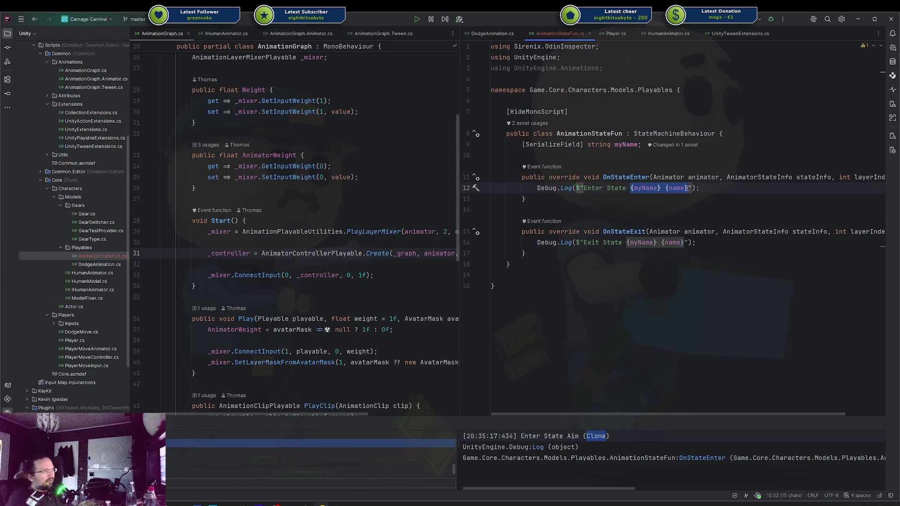
double_click(623, 134)
click(707, 145)
double_click(589, 134)
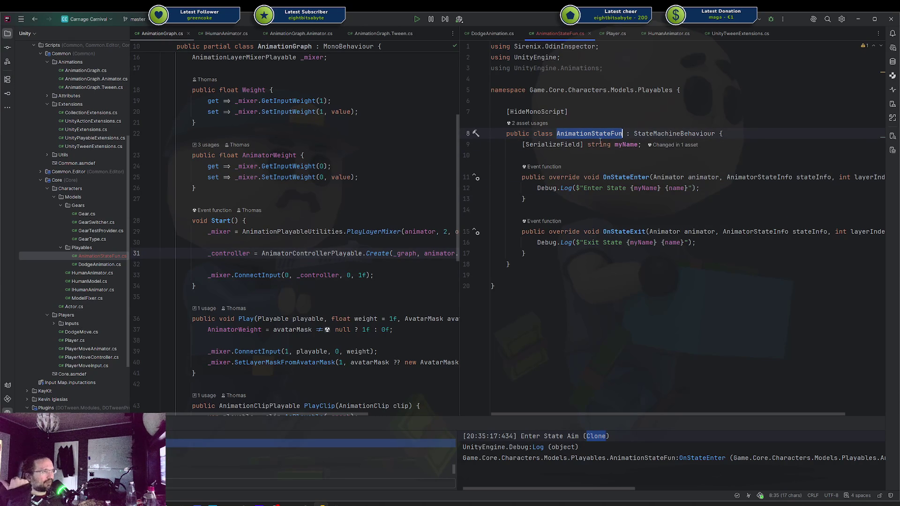
click(733, 148)
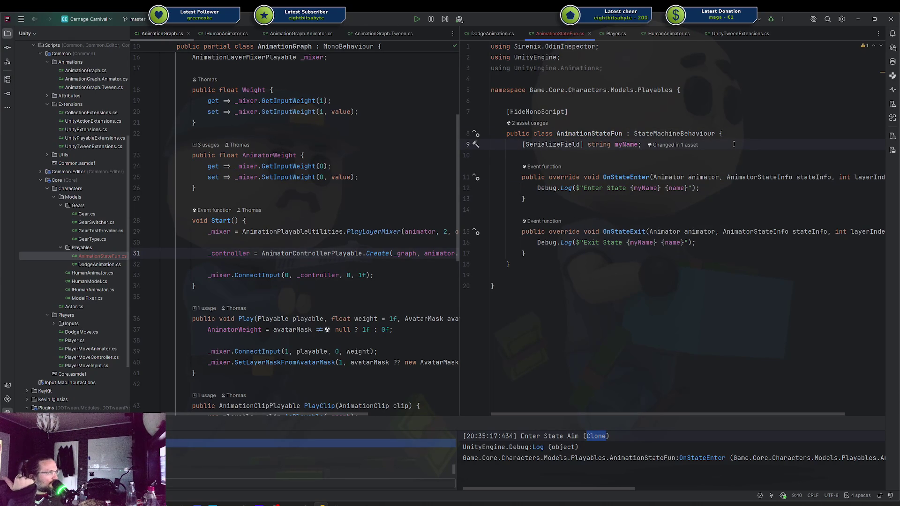
Replace the myName field with a canFire bool and change the enter log to "Set CanFire To {canFire}"
key(ctrl+BackSpace)
key(ctrl+BackSpace)
key(ctrl+BackSpace)
text(bo)
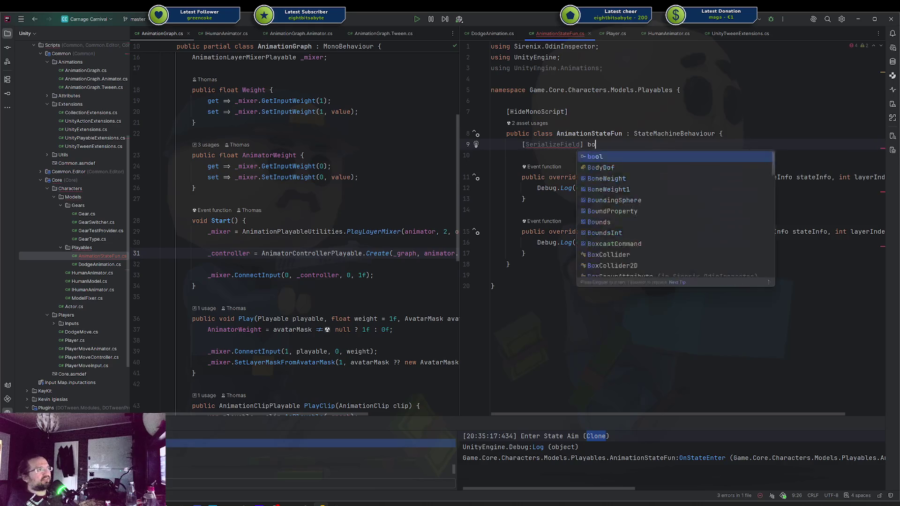
text(ol )
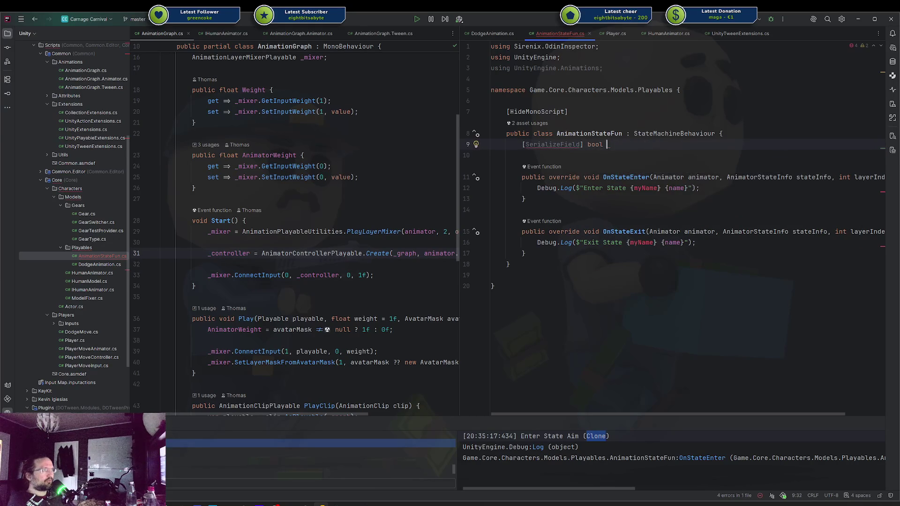
text(canFire;)
key(Down)
key(Down)
key(Down)
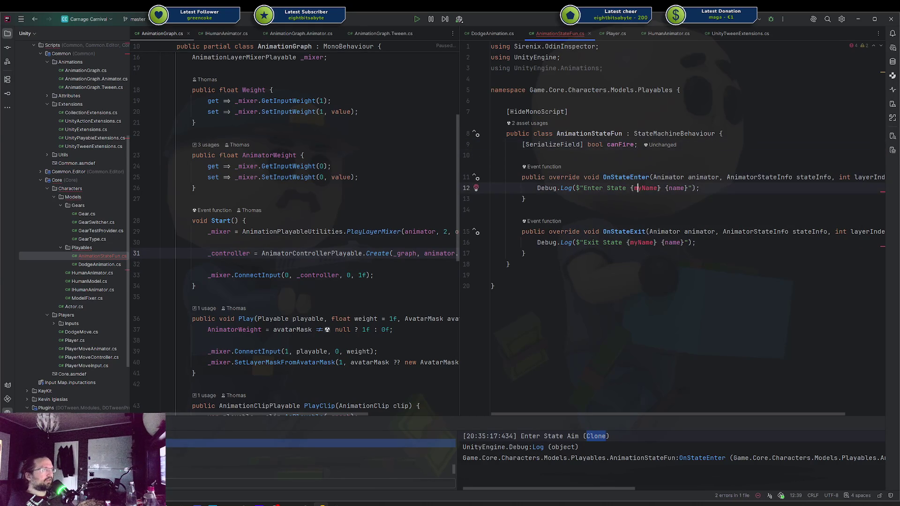
key(ctrl+Left)
key(ctrl+Left)
key(ctrl+Left)
key(ctrl+w)
key(ctrl+w)
text(Set Ca)
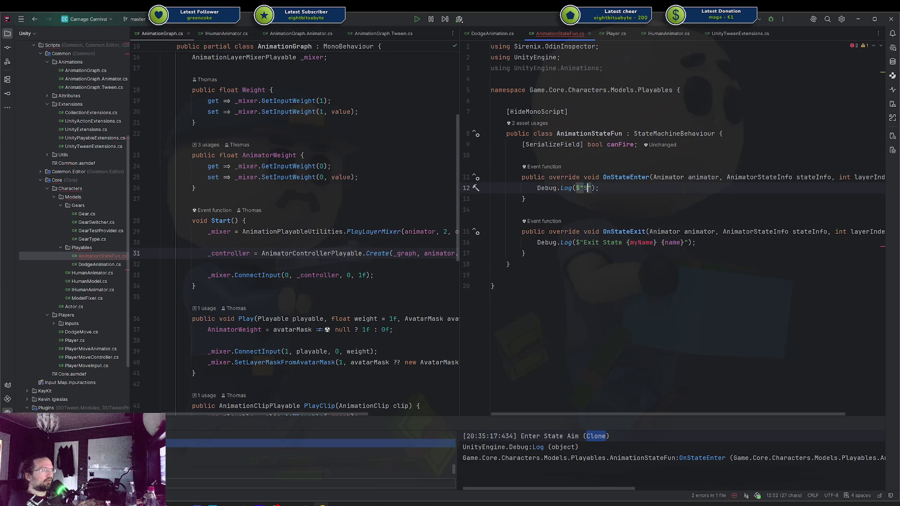
text(nFire To  )
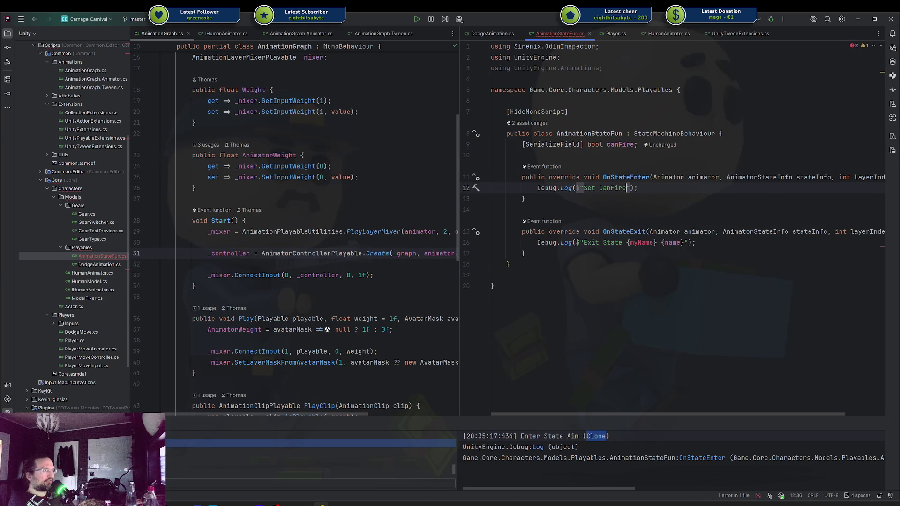
text({ca)
key(Return)
key(BackSpace)
Delete the OnStateExit method and remove the leftover blank lines
key(Down)
key(Down)
key(Down)
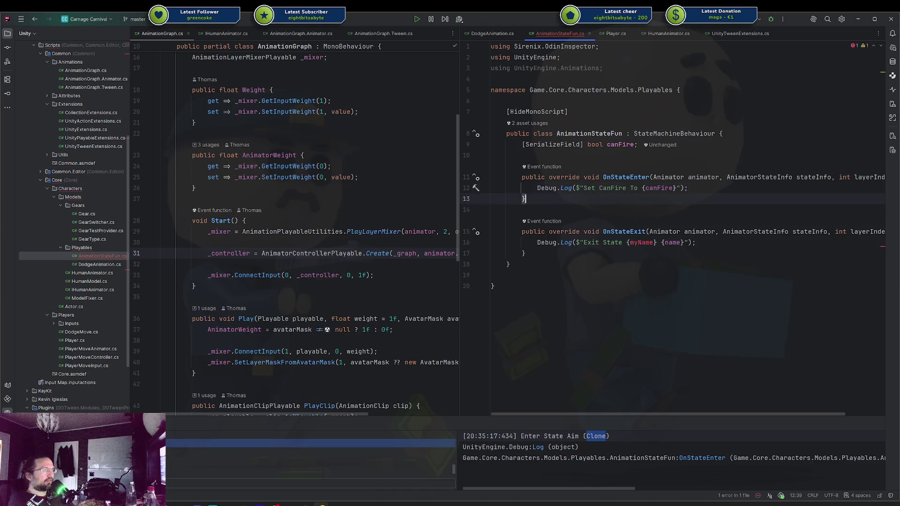
key(ctrl+y)
key(ctrl+y)
key(ctrl+y)
key(Up)
key(Up)
key(Up)
key(End)
key(Return)
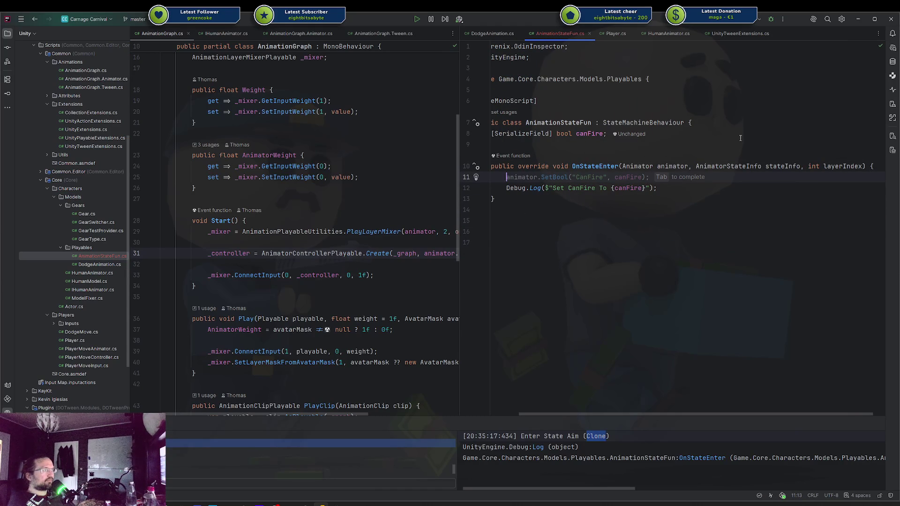
key(BackSpace)
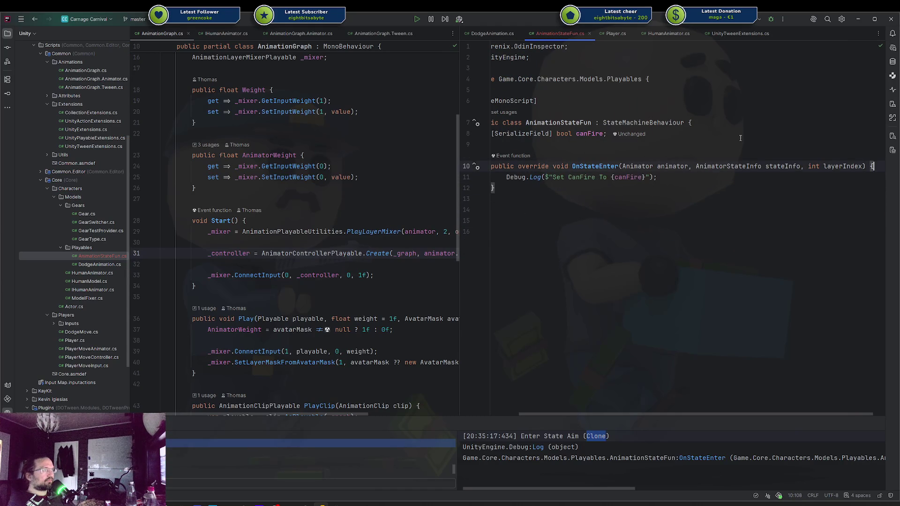
key(BackSpace)
Add 'if (!animator.enabled) return;' at the start of OnStateEnter, then return to Unity
key(Up)
key(Down)
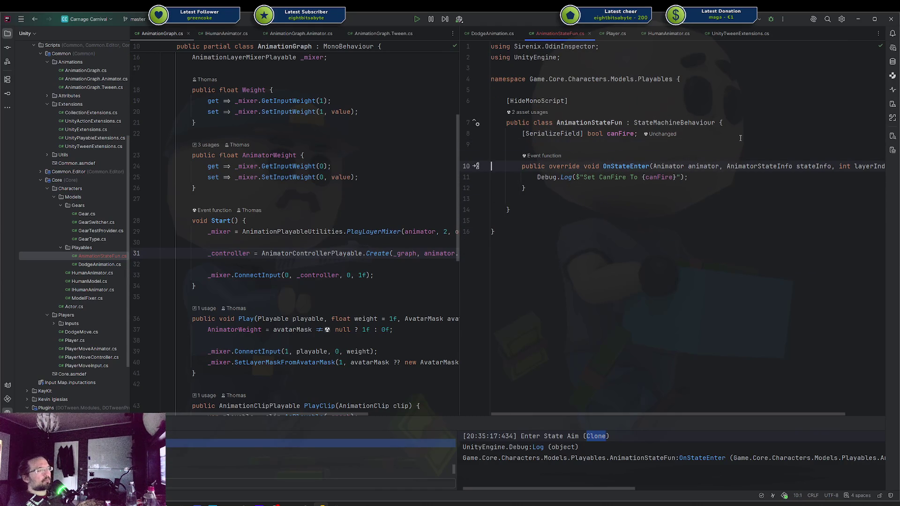
key(End)
key(Return)
key(Return)
key(Up)
text(if)
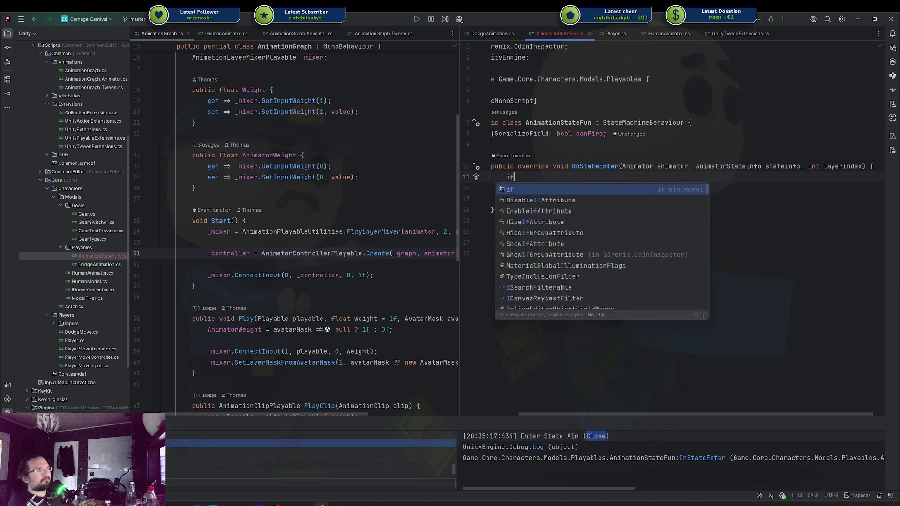
text( (animator.en)
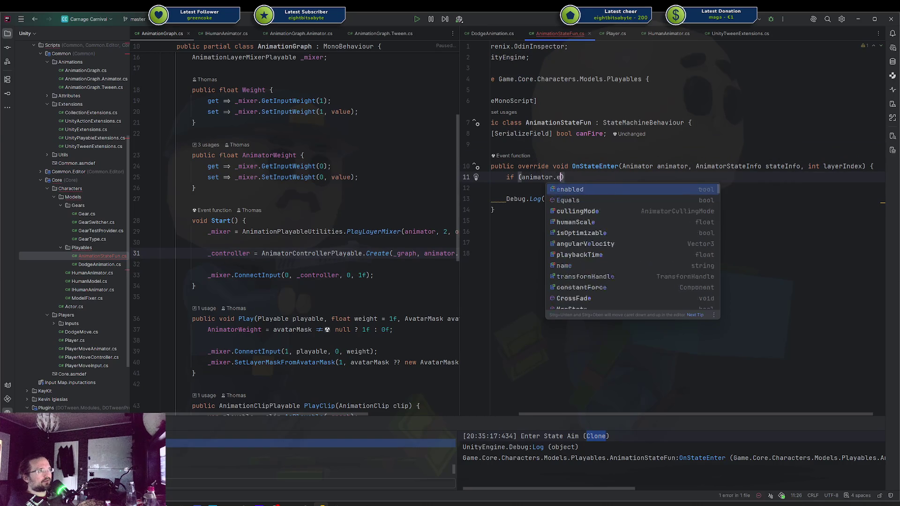
key(Return)
key(ctrl+Left)
key(ctrl+Left)
text(!)
key(End)
text(return;)
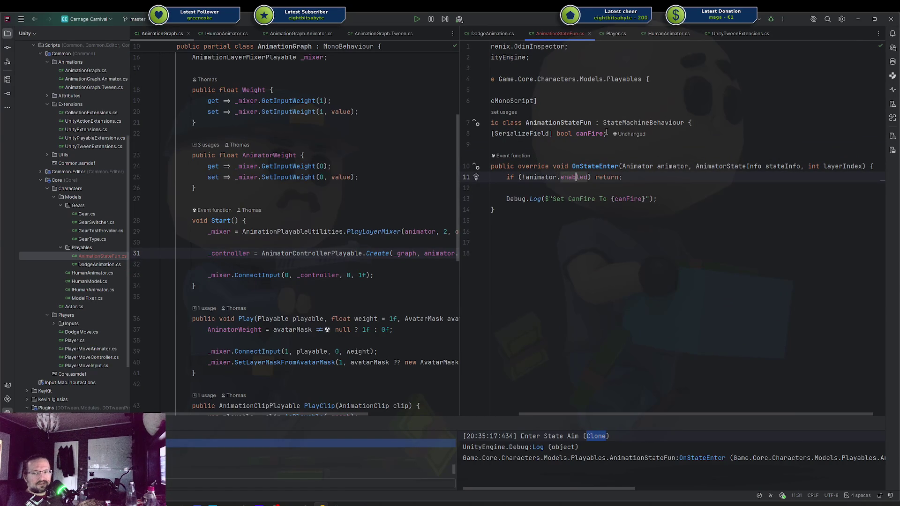
key(alt+Tab)
key(alt+Tab)
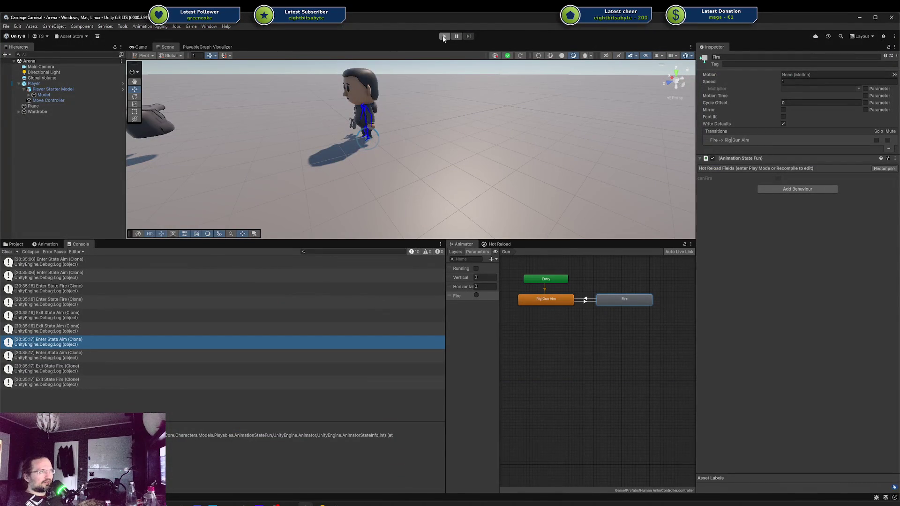
Play-test with an enlarged game preview, check the CanFire log, fire once, and stop
click(443, 38)
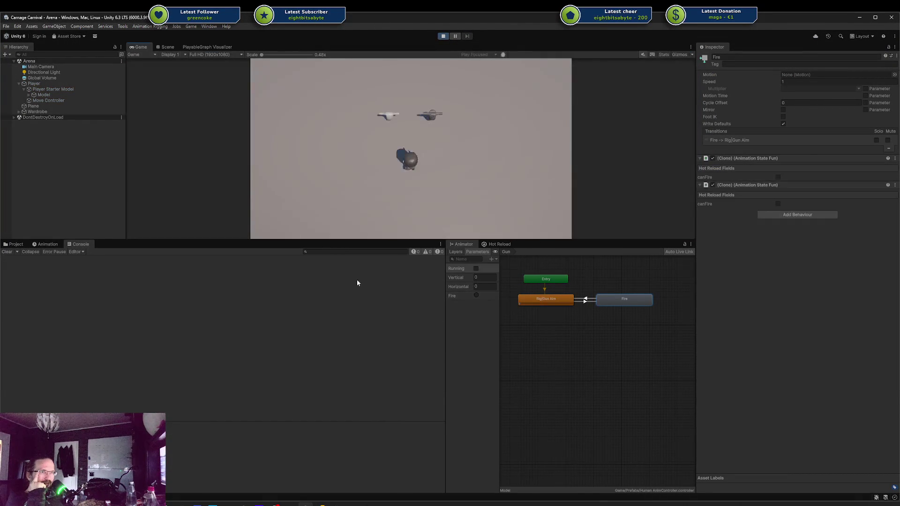
drag(167, 239, 117, 361)
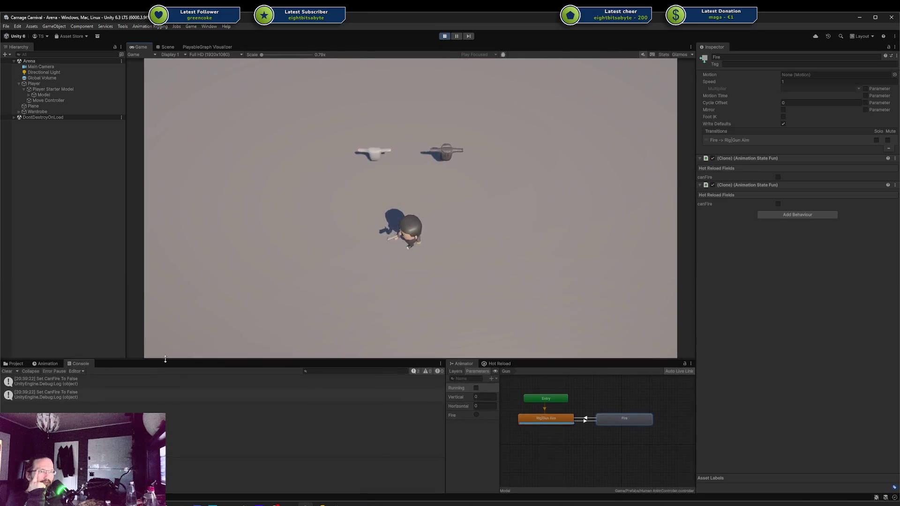
click(80, 384)
click(476, 416)
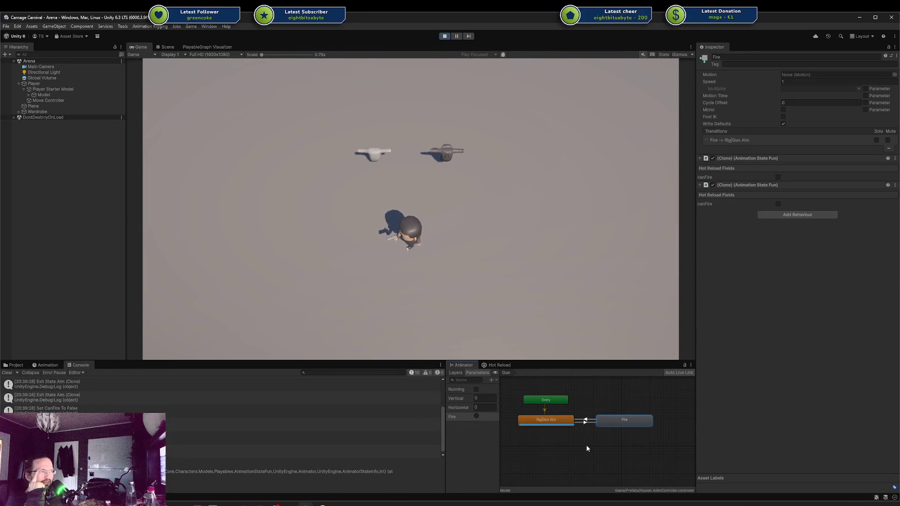
click(445, 36)
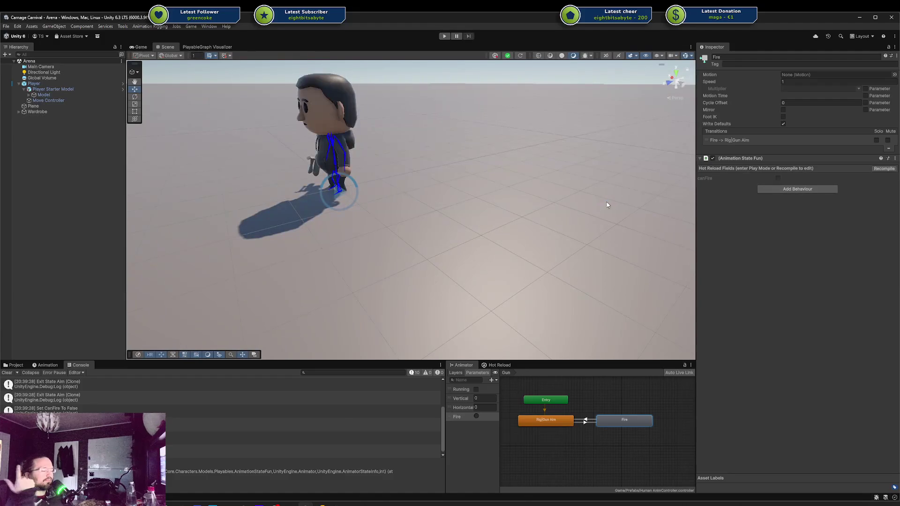
Recompile and turn on Can Fire for the Rig|Gun Aim state
click(557, 424)
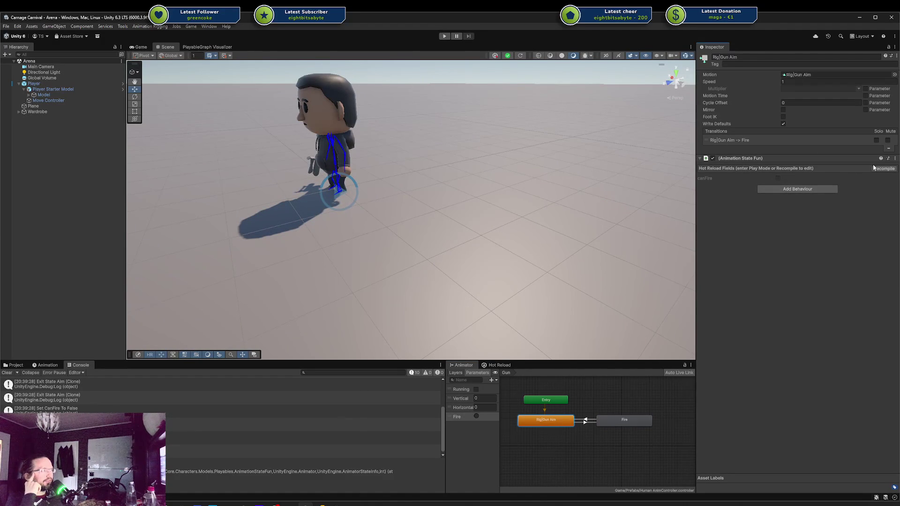
click(883, 168)
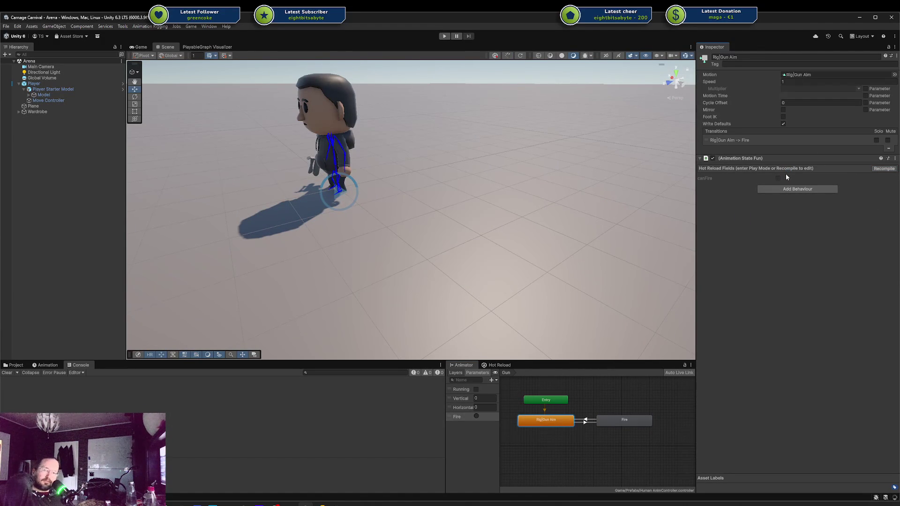
click(525, 420)
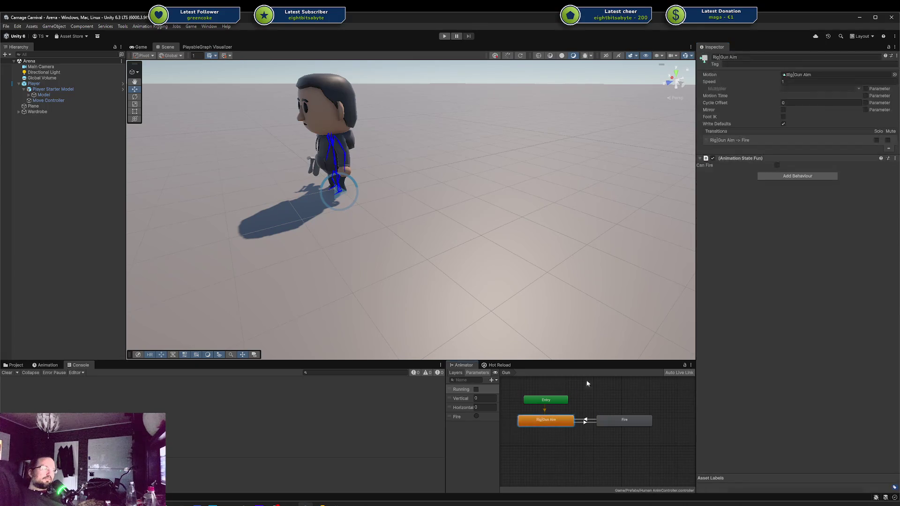
click(776, 165)
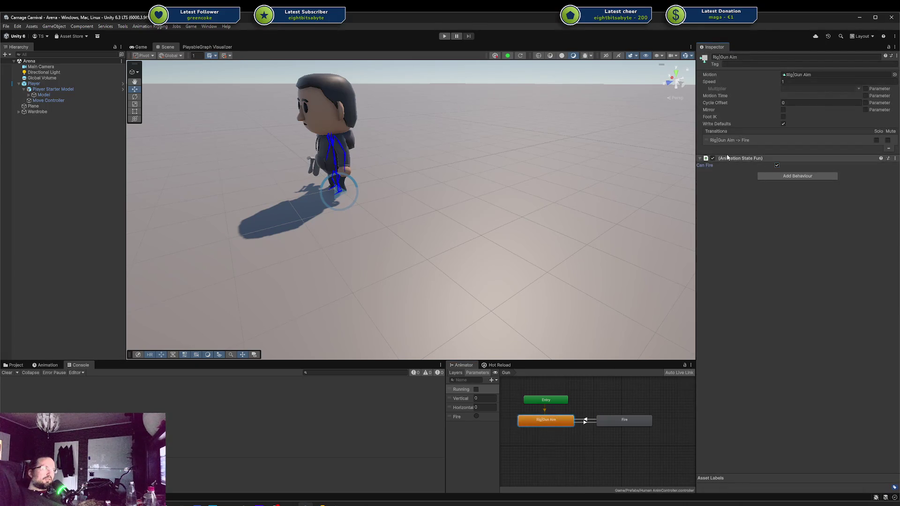
Play-test again, firing while moving up-left to check the aim-to-fire logs, then stop
click(444, 36)
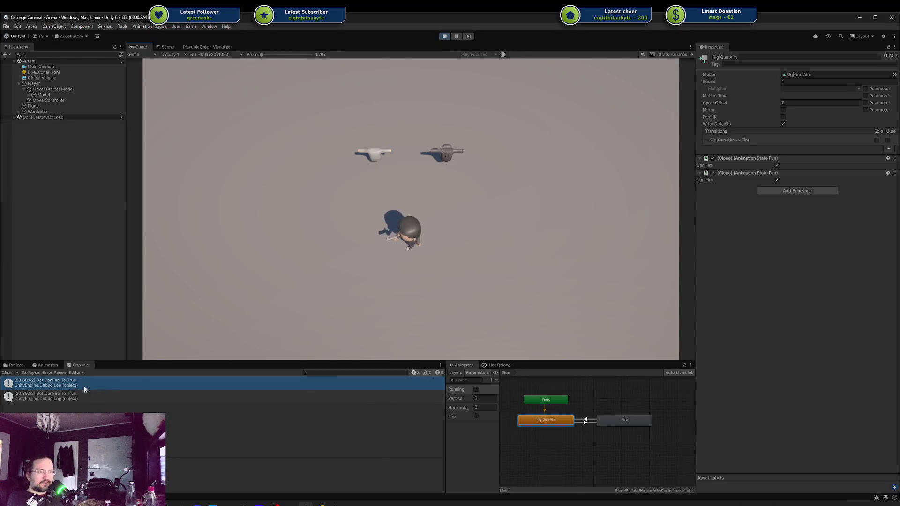
click(476, 416)
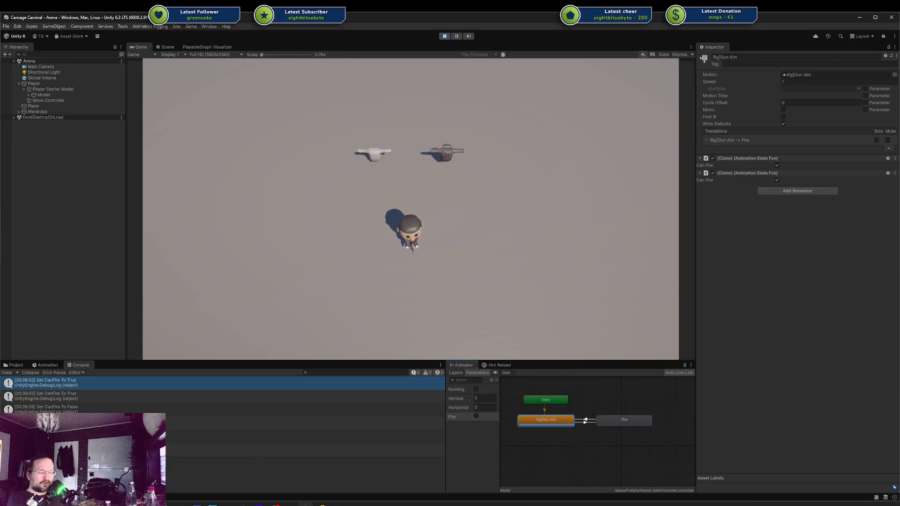
key(w+a)
click(476, 416)
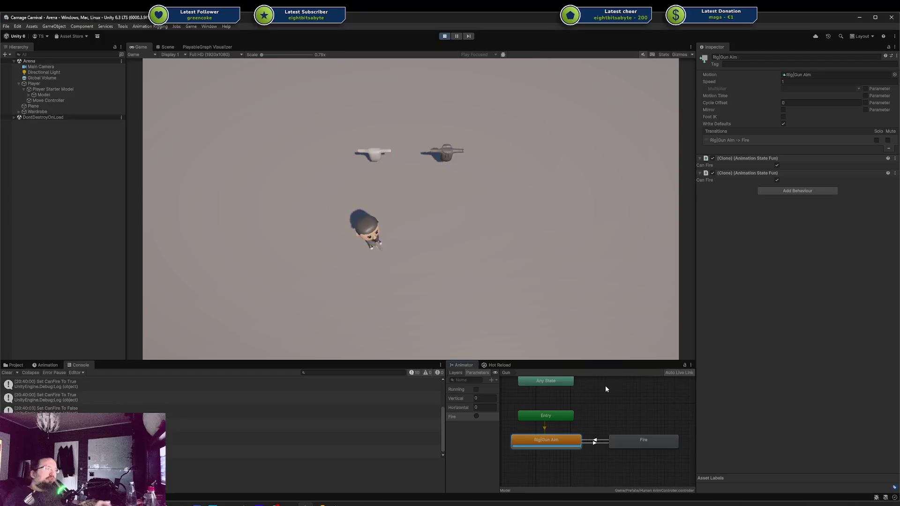
click(448, 37)
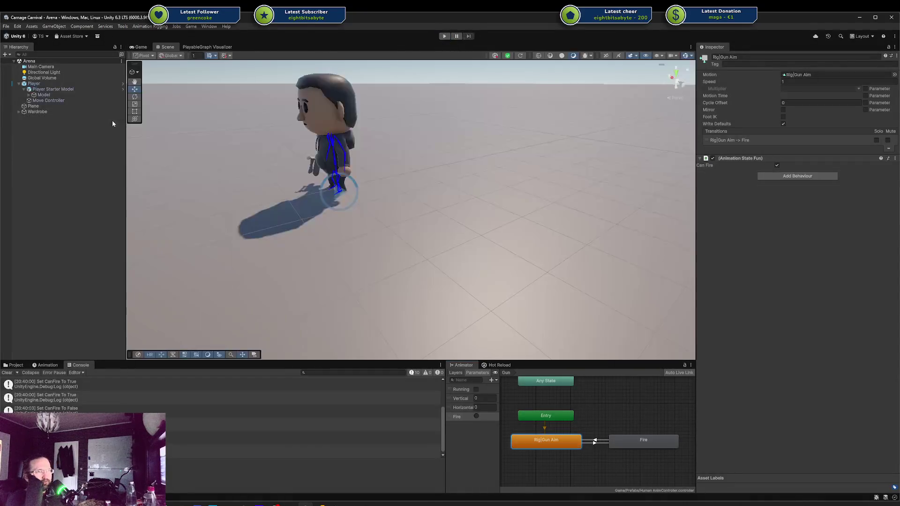
Select Model, switch the Animator to its Layers list, and start Play mode
click(49, 95)
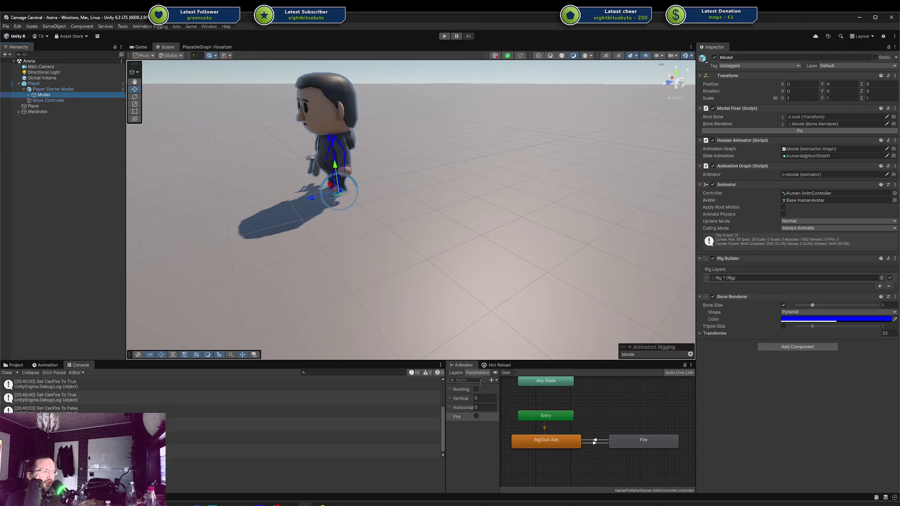
click(456, 372)
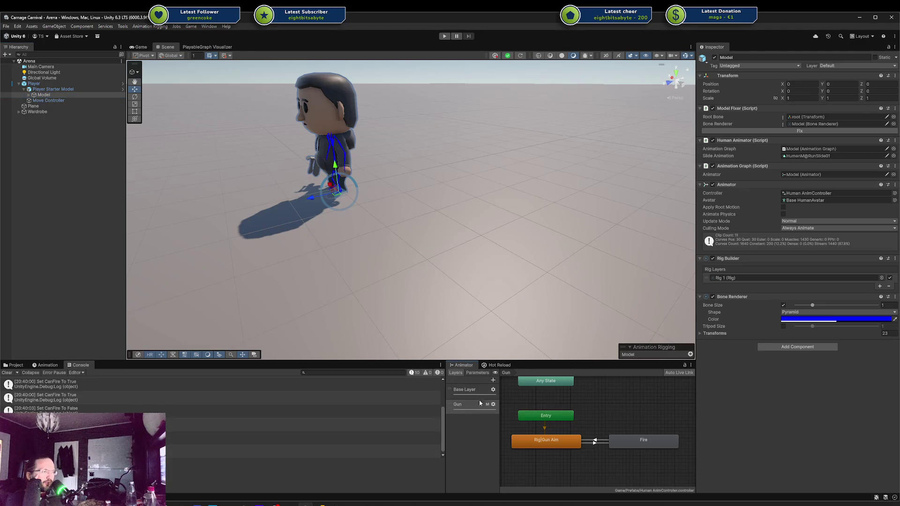
click(444, 36)
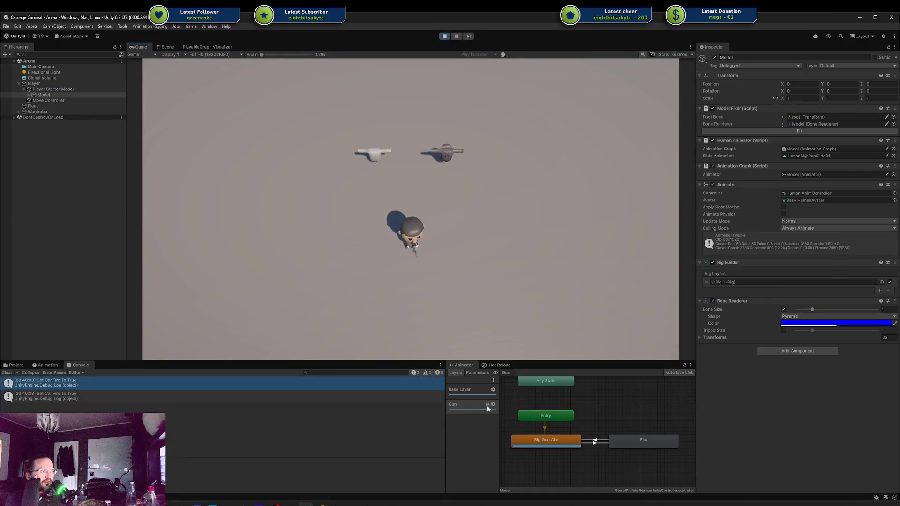
Open and close the Gun layer's settings twice while walking the player with D and A
click(493, 404)
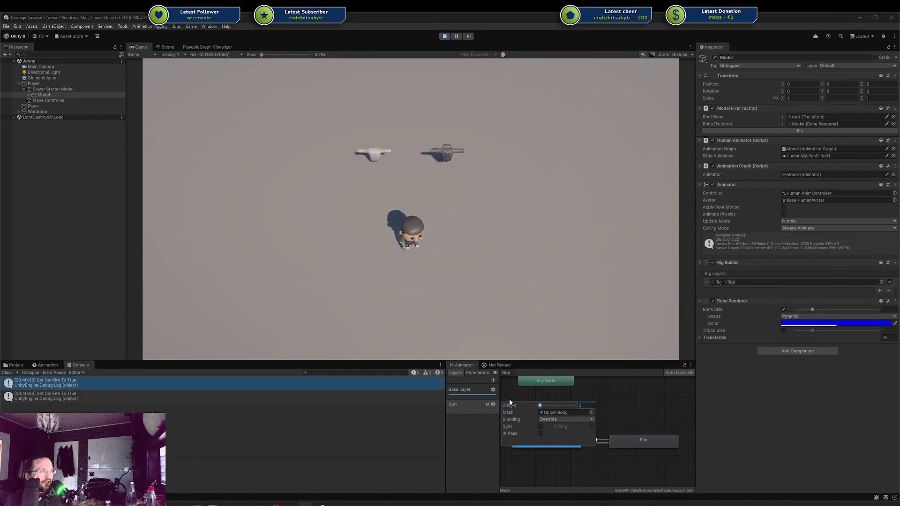
click(516, 284)
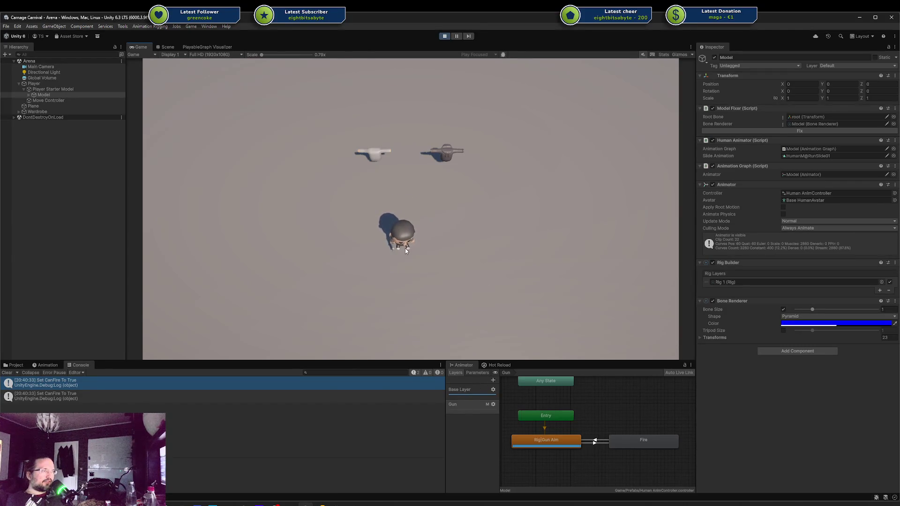
click(493, 404)
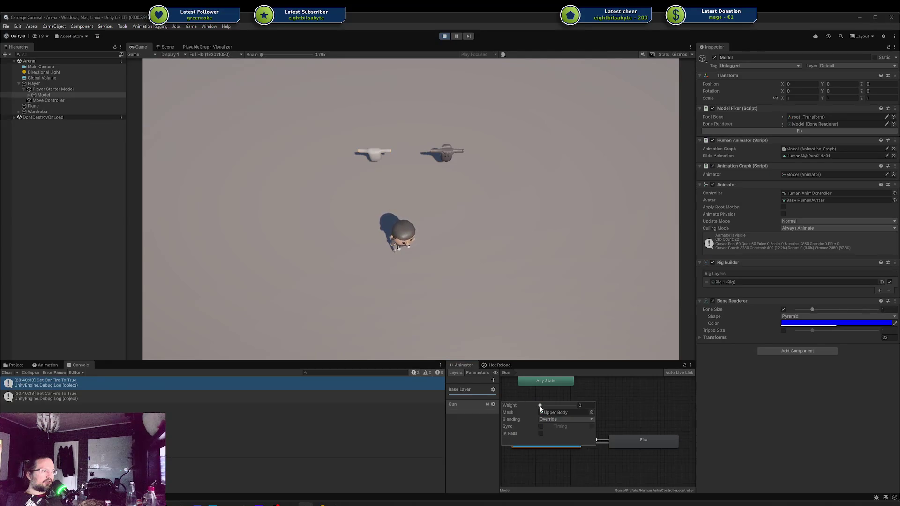
click(601, 402)
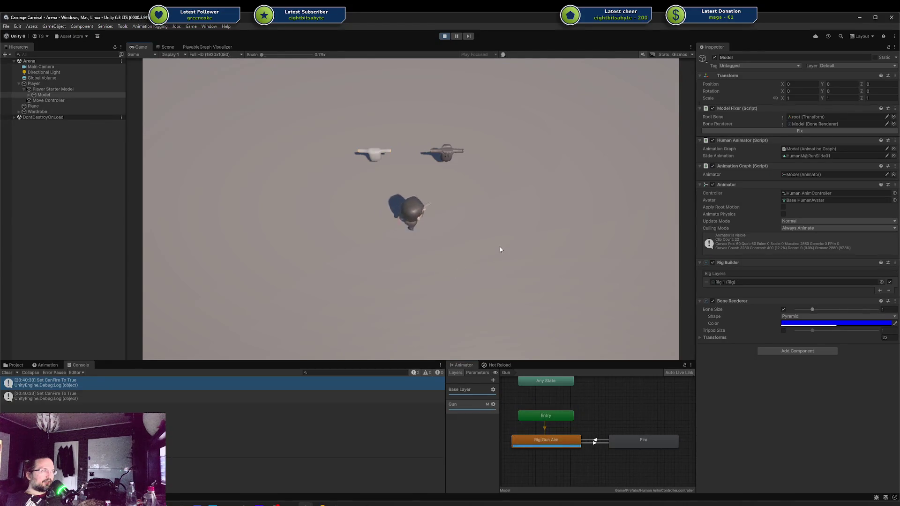
key(d)
key(a)
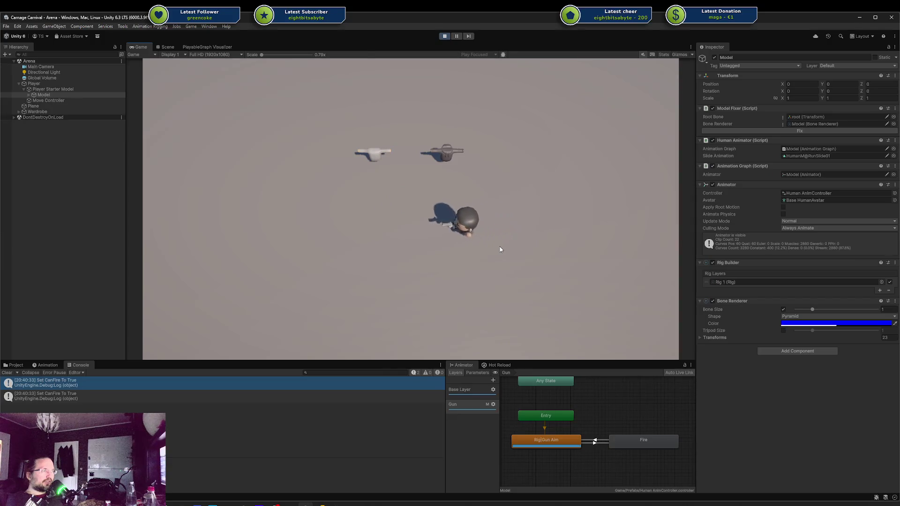
key(a)
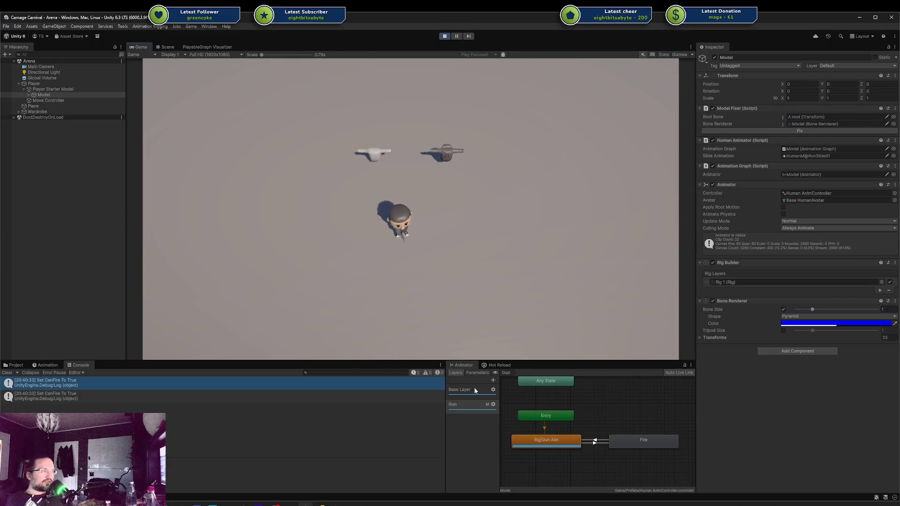
Check the Gun layer settings again, then drag its Fire state below Rig|Gun Aim
click(492, 403)
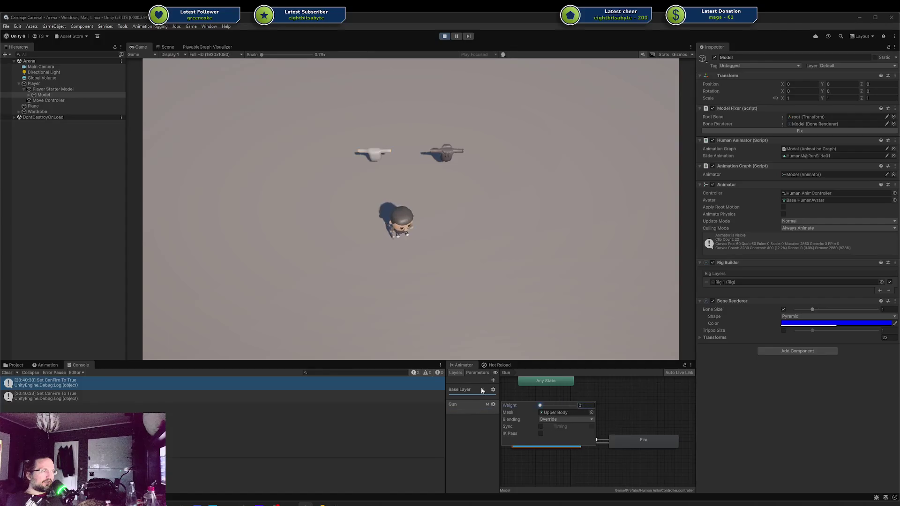
click(380, 285)
key(a)
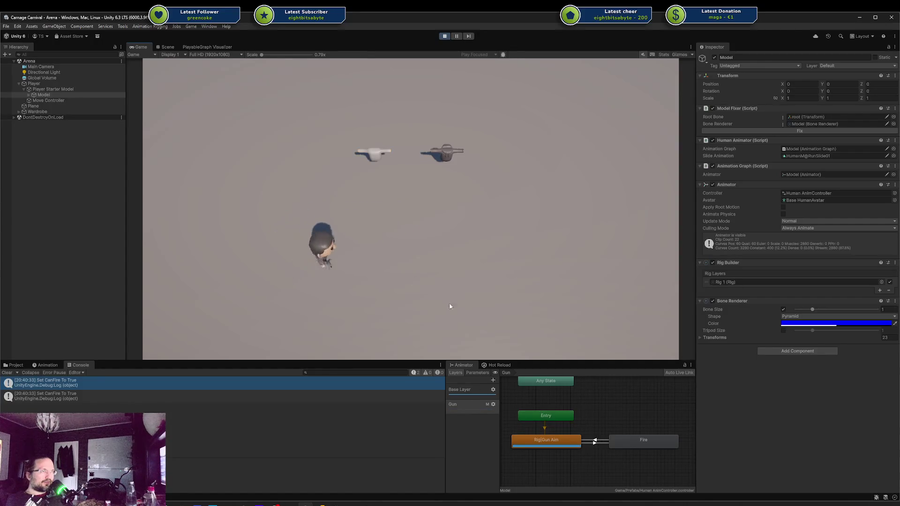
click(492, 404)
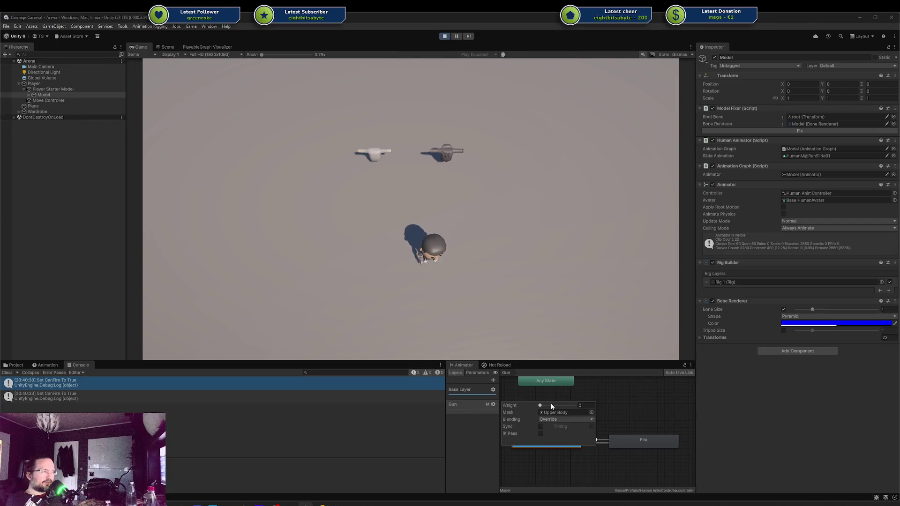
click(591, 397)
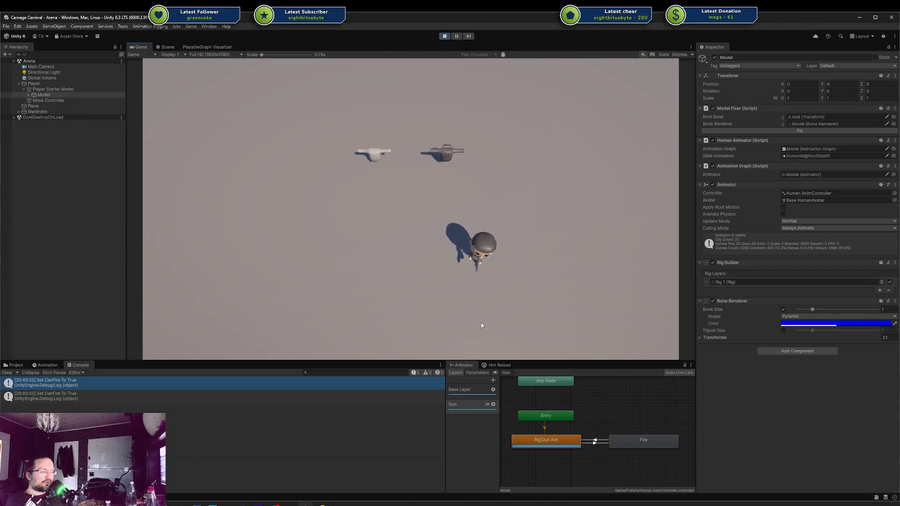
click(469, 404)
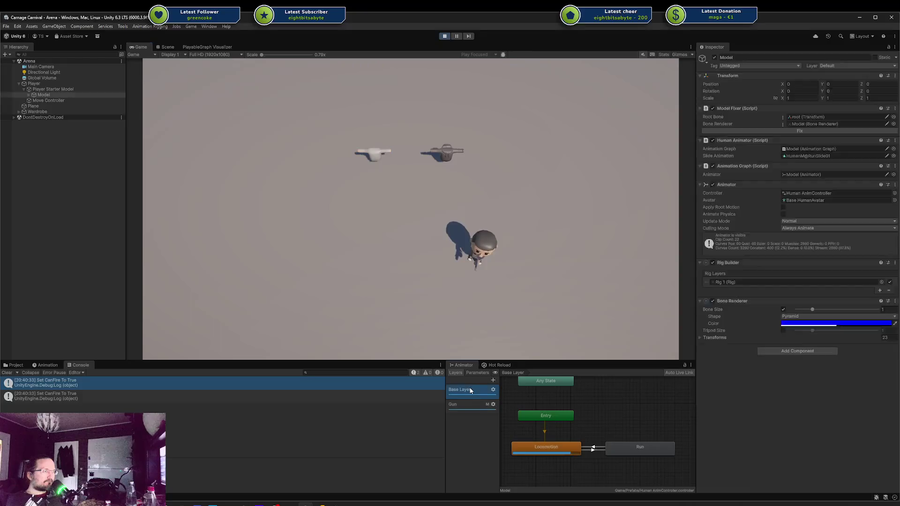
mouse_move(648, 443)
mouse_down()
mouse_move(555, 479)
mouse_move(551, 470)
mouse_up()
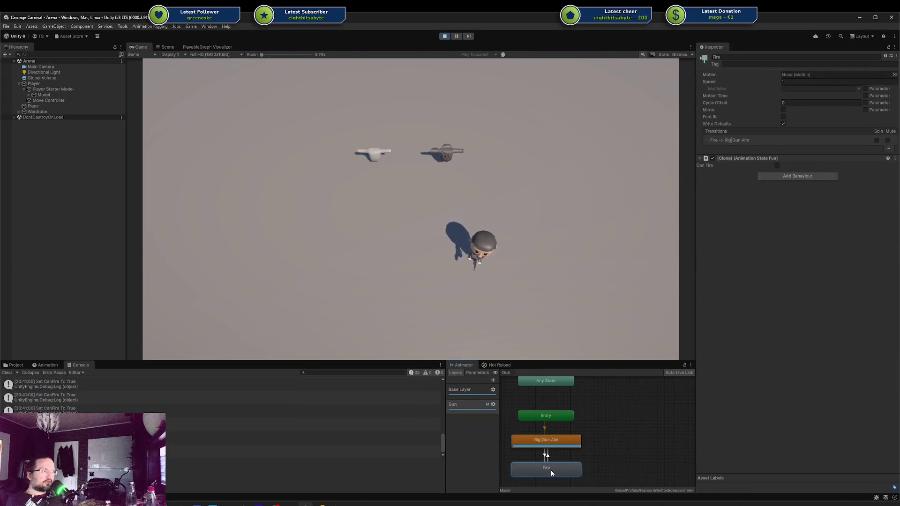
click(598, 440)
click(545, 467)
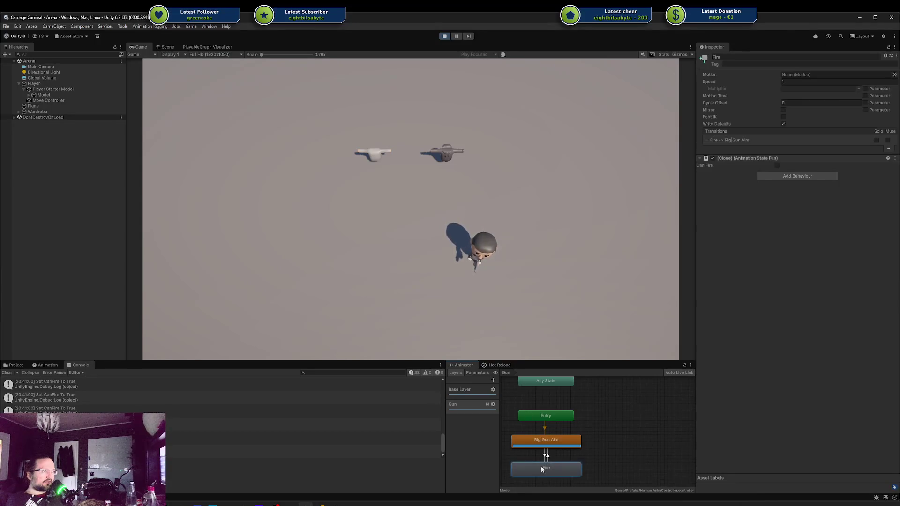
drag(580, 445, 602, 431)
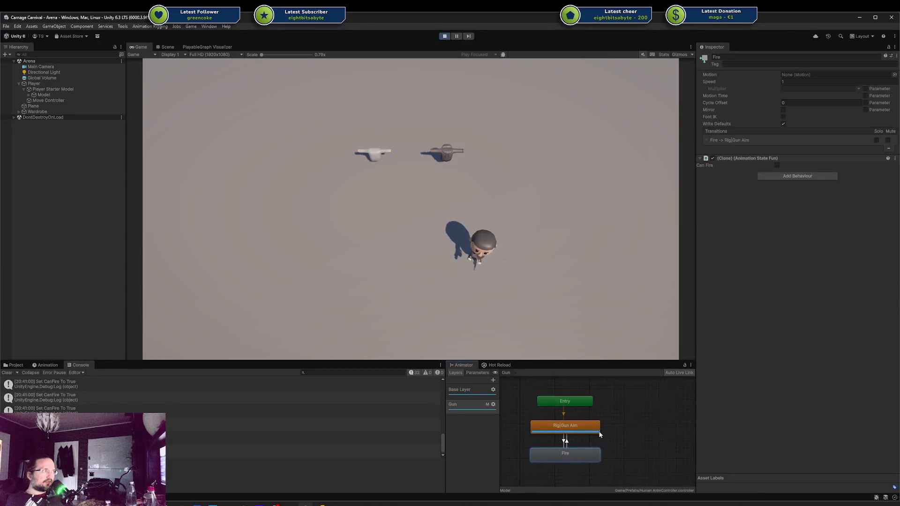
click(730, 157)
right_click(730, 157)
click(730, 157)
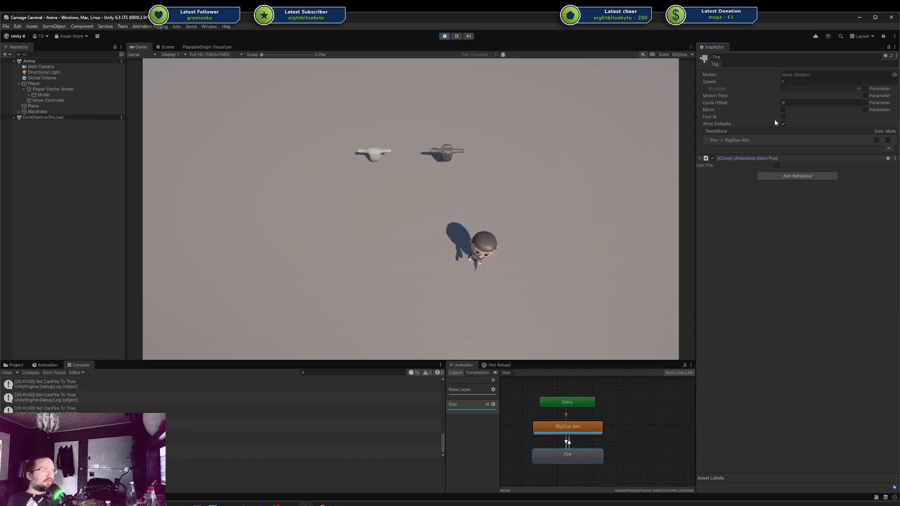
click(444, 37)
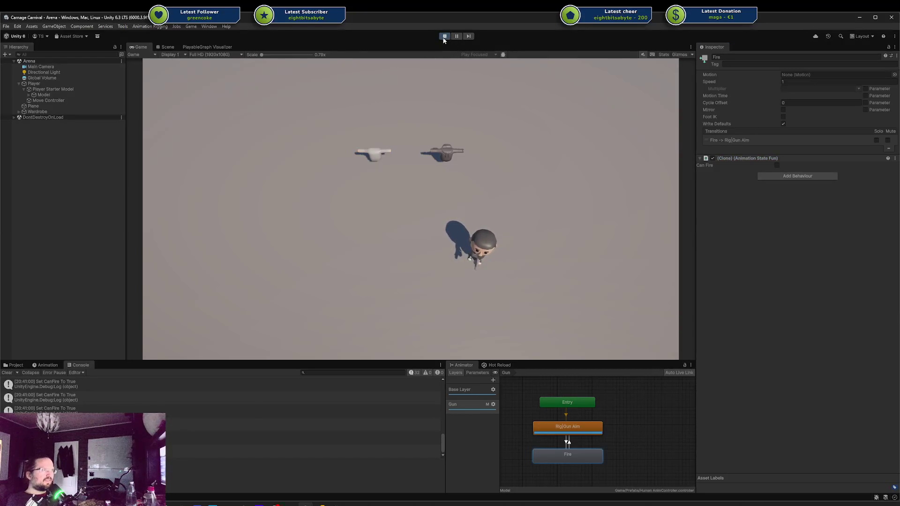
Orbit the scene, nudge the Fire state slightly lower beneath Rig|Gun Aim, and switch to Rider
mouse_move(402, 235)
mouse_down()
mouse_move(395, 198)
mouse_move(311, 186)
mouse_move(454, 161)
mouse_move(454, 183)
mouse_move(353, 227)
mouse_move(328, 169)
mouse_move(339, 170)
mouse_up()
click(518, 417)
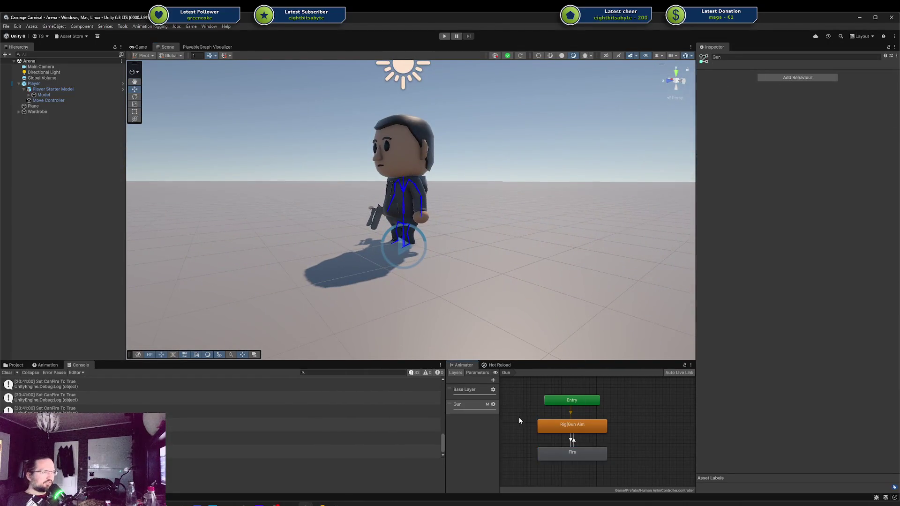
click(466, 405)
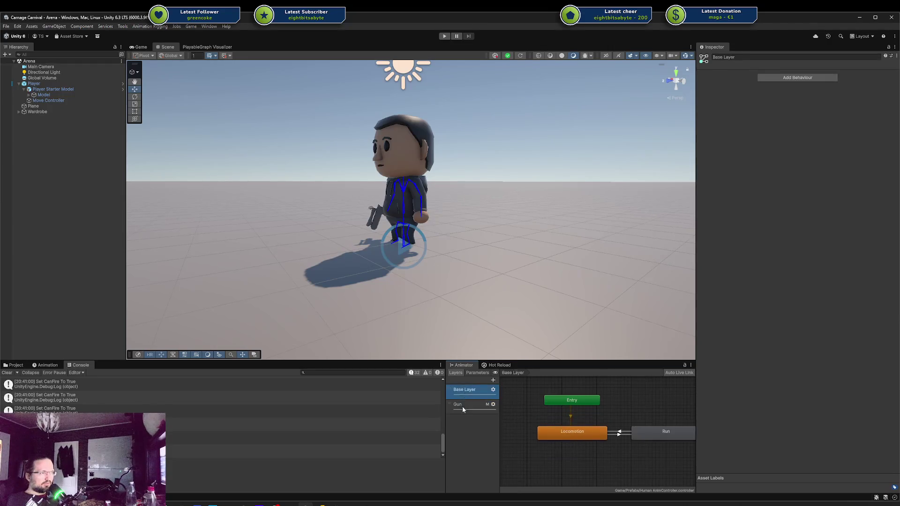
drag(561, 449, 559, 459)
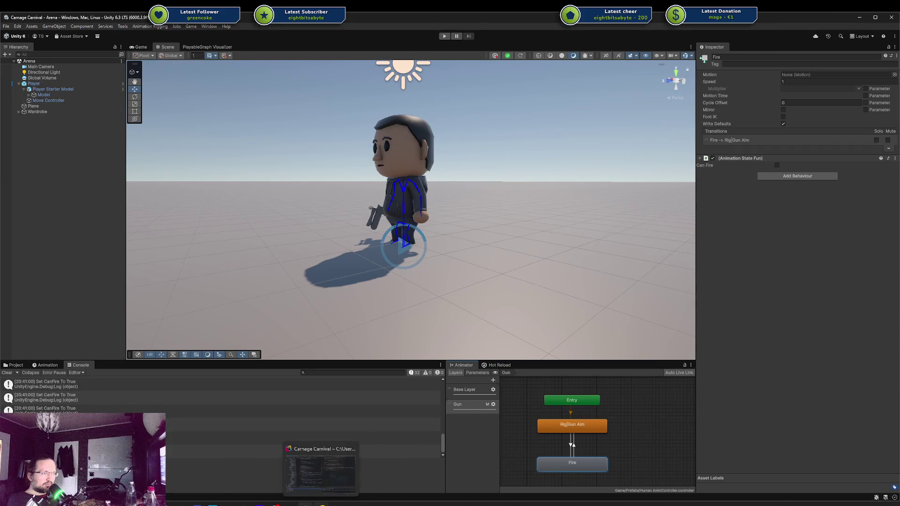
click(322, 503)
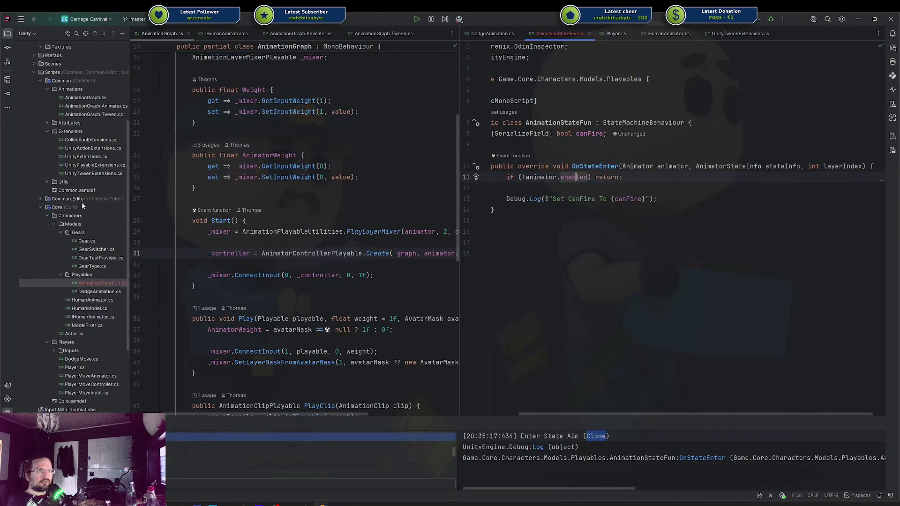
Browse past the AnimationGraph scripts and open DodgeAnimation.cs in the right editor pane
scroll(81, 201, up, 6)
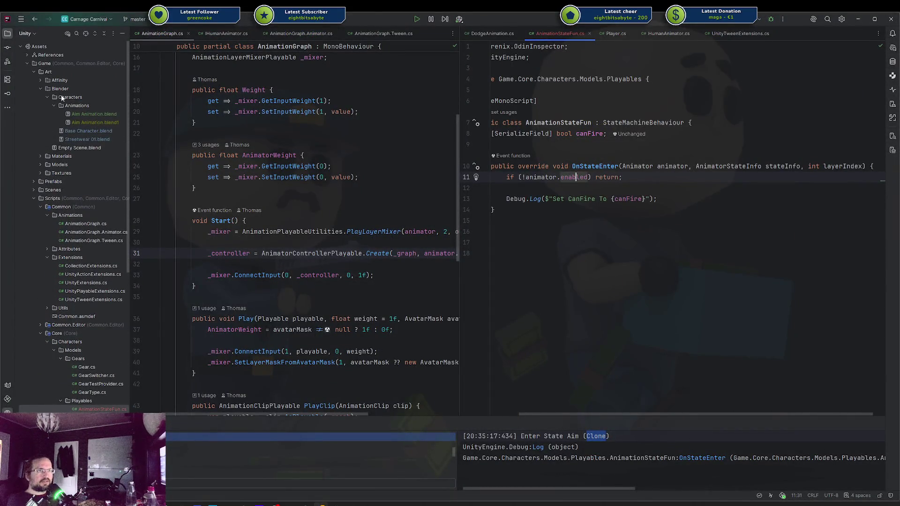
scroll(71, 159, down, 3)
click(84, 148)
shift+click(82, 163)
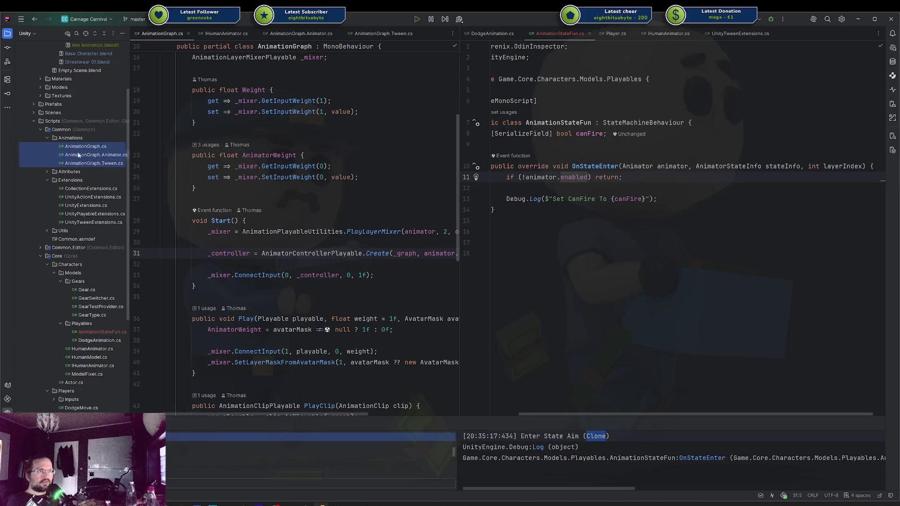
scroll(83, 202, down, 4)
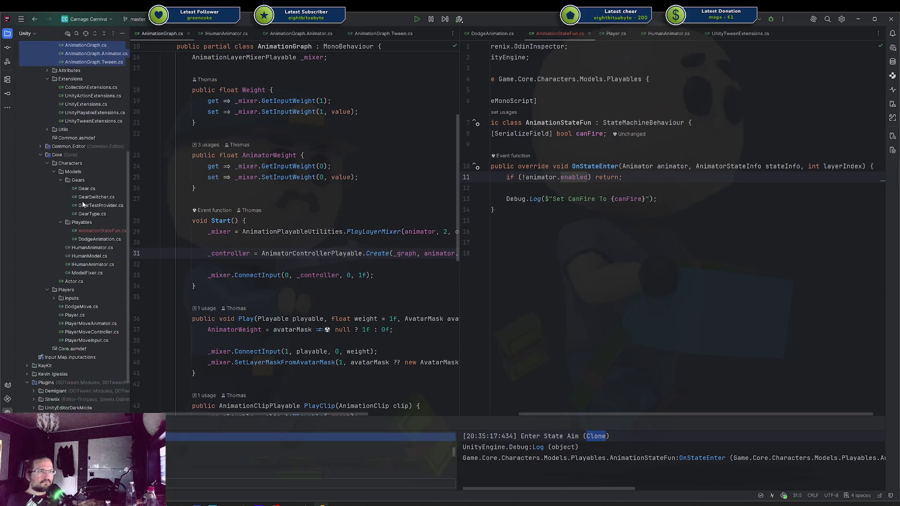
click(104, 232)
click(97, 239)
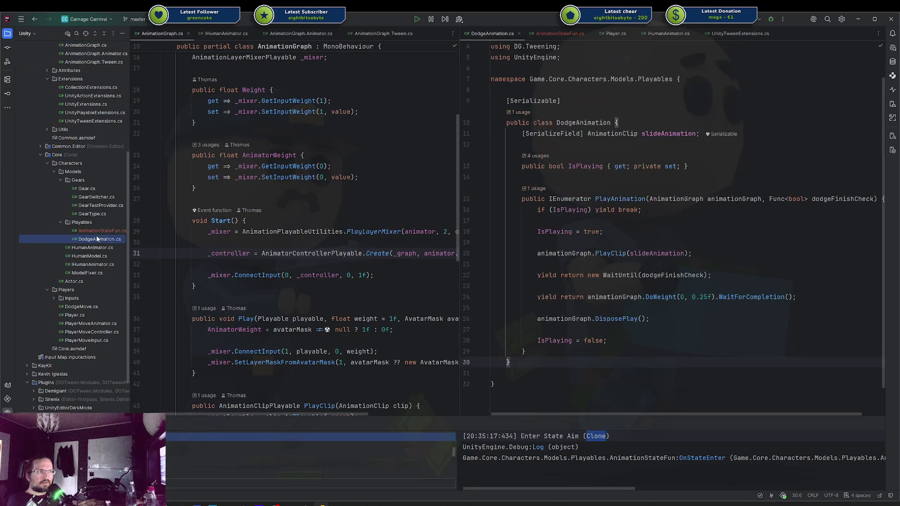
mouse_move(295, 227)
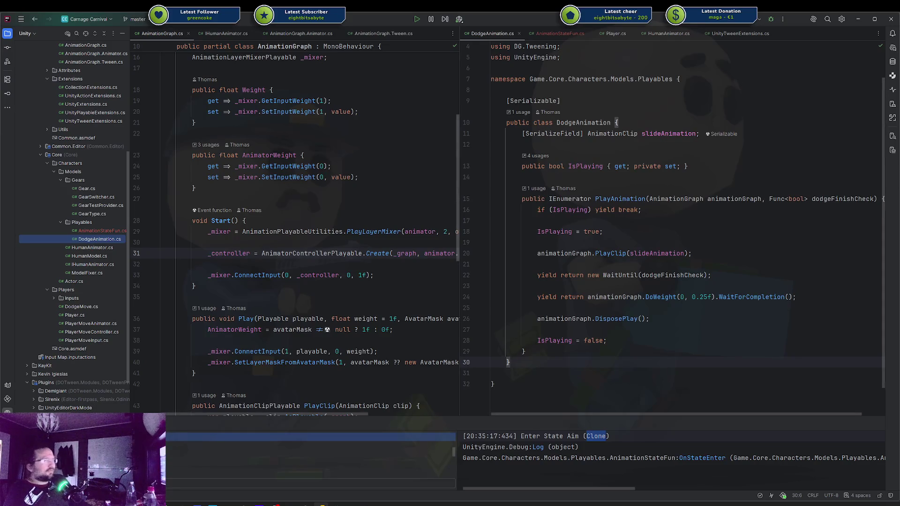
In Codecks, browse the GDD deck's Core Game Mechanics vision board and Name Ideas card
key(alt+Tab)
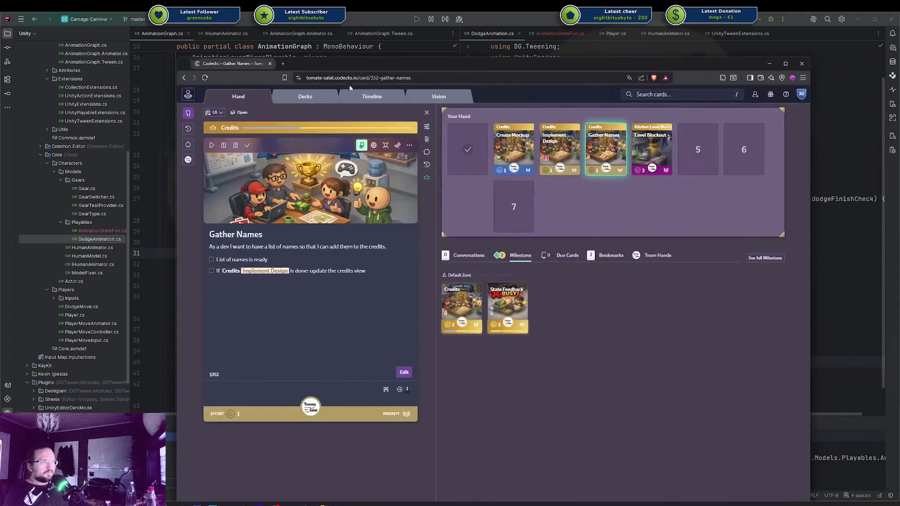
click(305, 96)
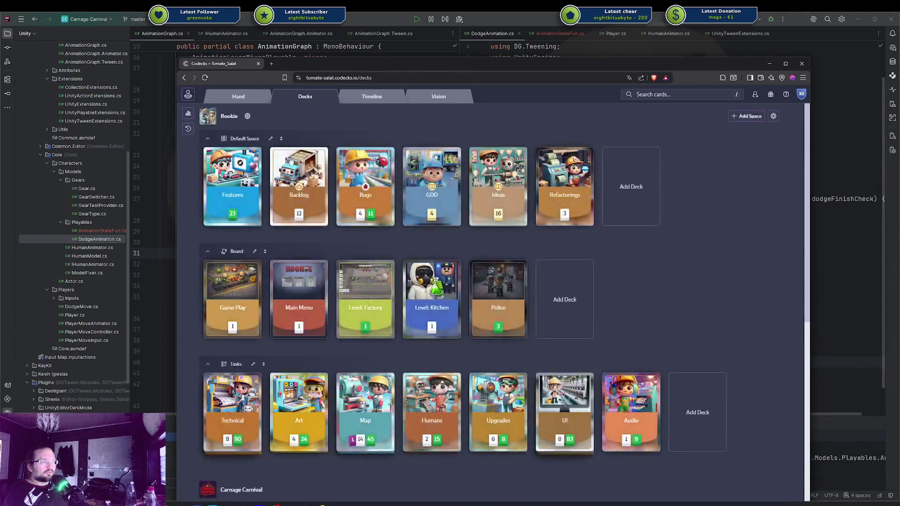
scroll(304, 251, down, 3)
scroll(304, 252, down, 4)
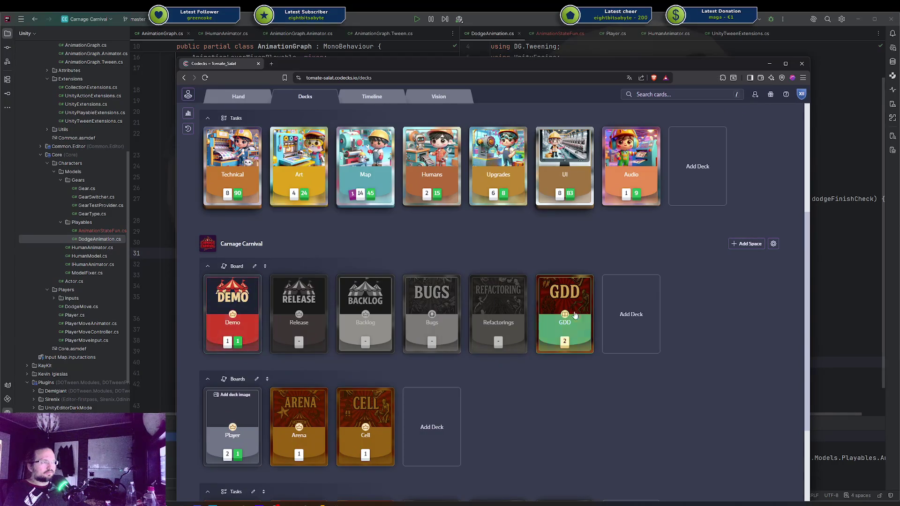
click(574, 314)
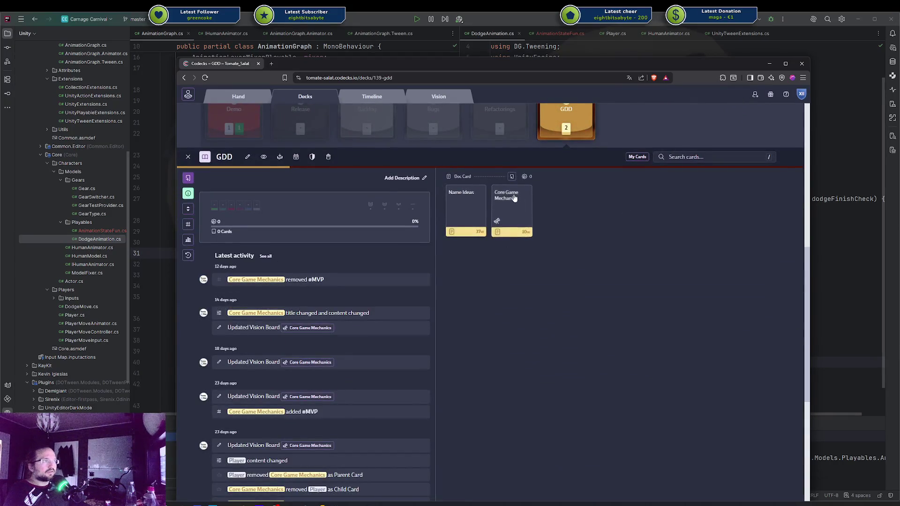
click(500, 227)
click(497, 223)
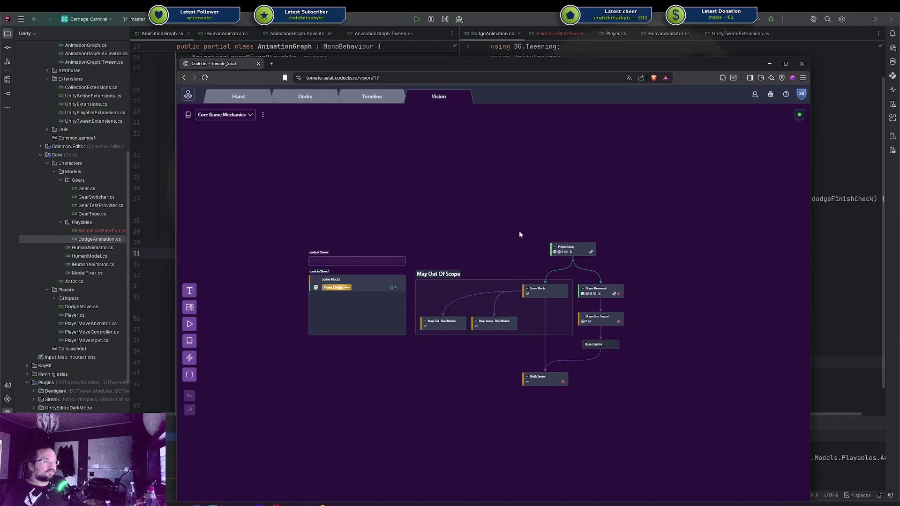
key(alt+Left)
click(469, 215)
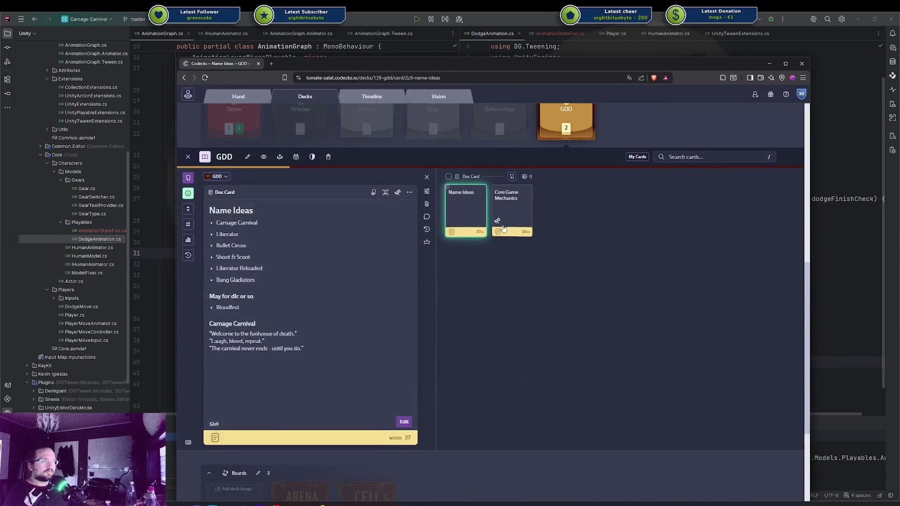
Look through the Demo deck, the vision board list and the linked Project Setup board
click(230, 195)
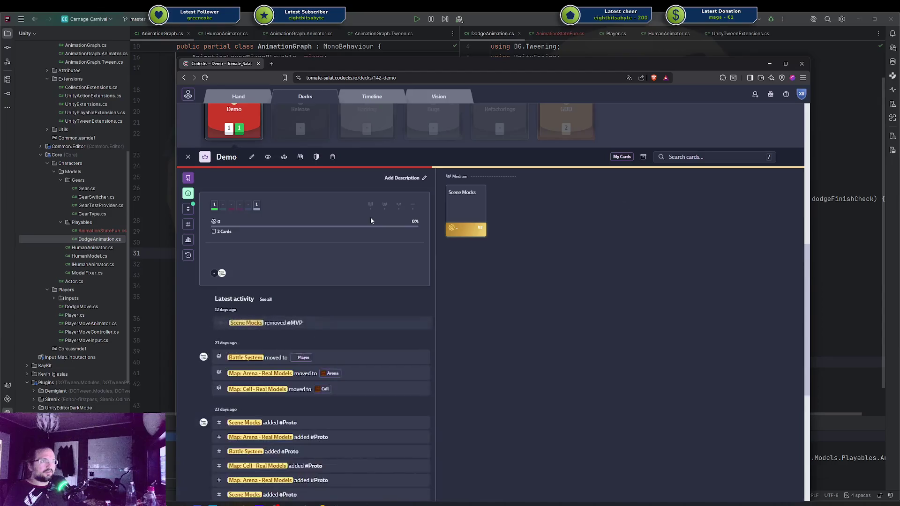
scroll(429, 197, up, 2)
click(566, 183)
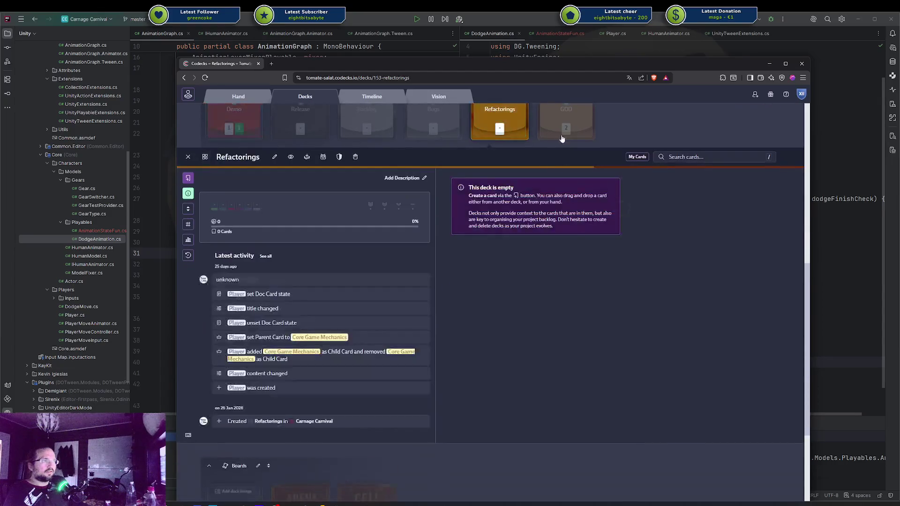
click(515, 207)
click(498, 221)
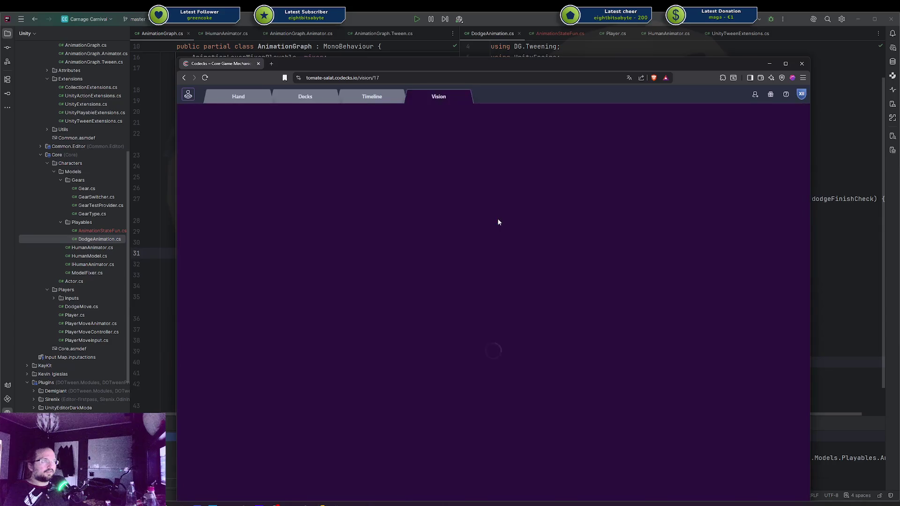
click(230, 117)
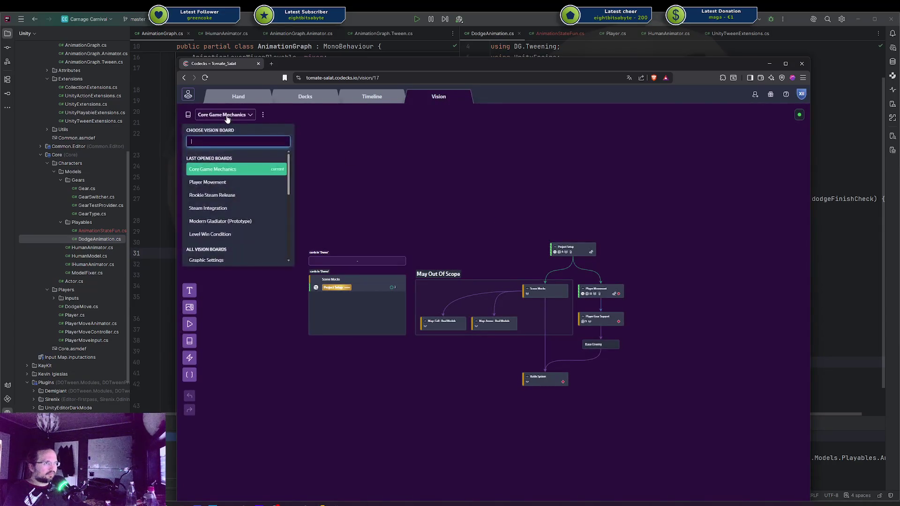
click(465, 219)
scroll(506, 252, up, 2)
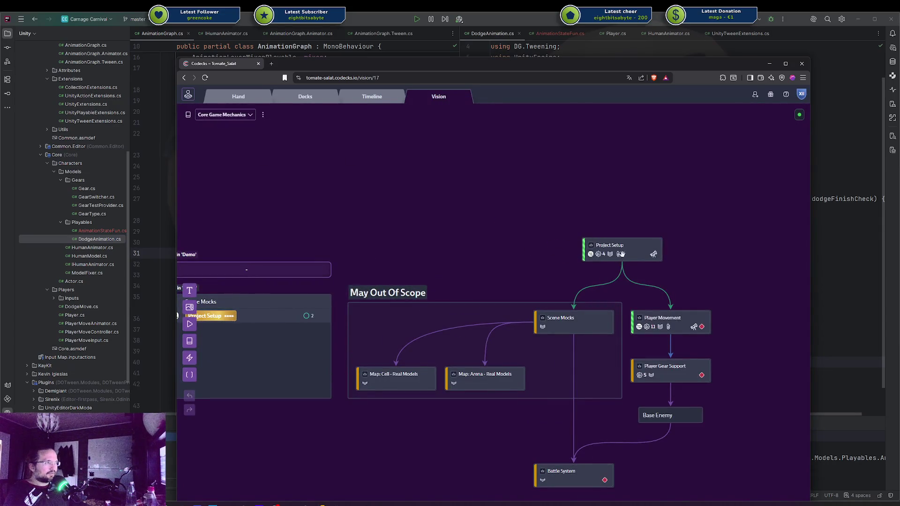
click(654, 257)
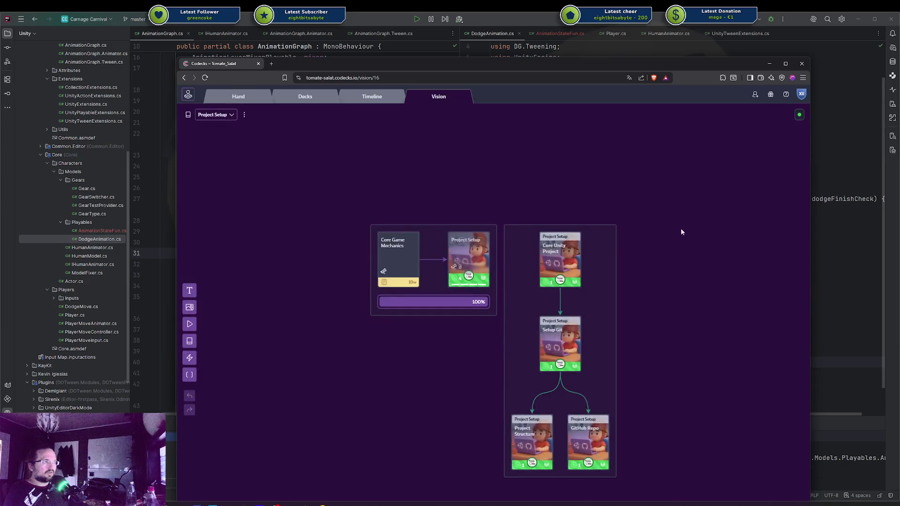
key(alt+Left)
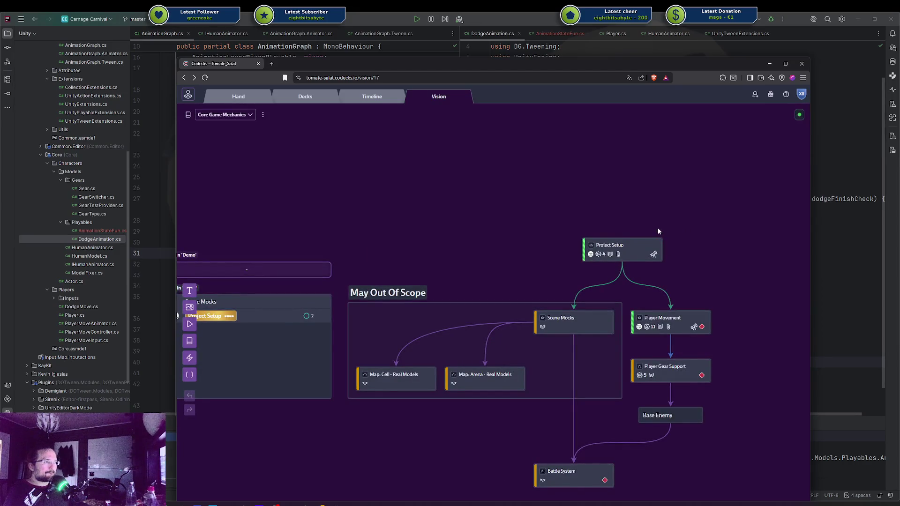
key(alt+Left)
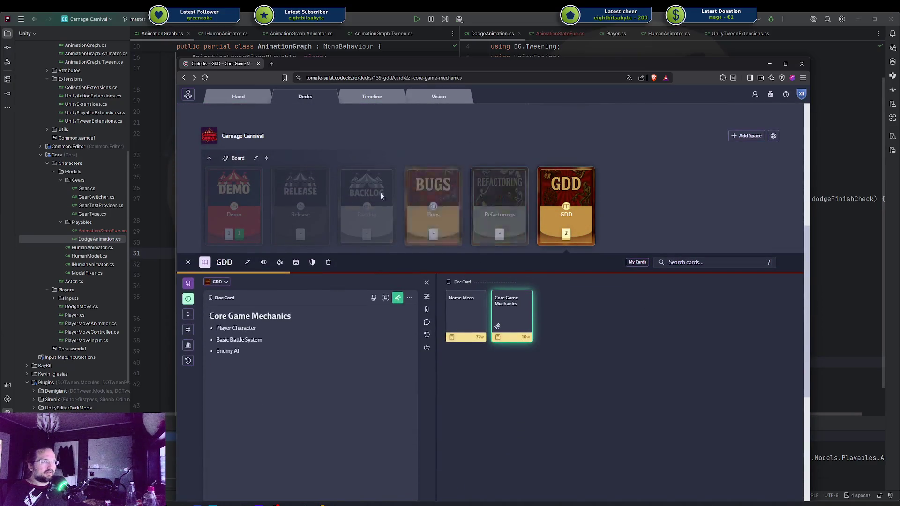
Close the GDD deck panel, raise the browser window, and scroll the decks overview
click(559, 200)
scroll(505, 260, down, 5)
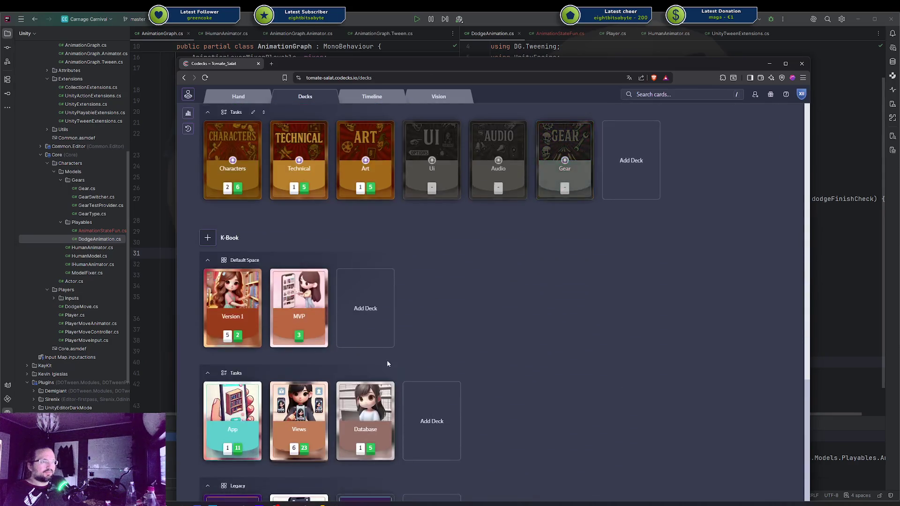
mouse_move(528, 65)
mouse_down()
mouse_move(533, 19)
mouse_move(515, 91)
mouse_move(516, 55)
mouse_up()
scroll(539, 206, down, 3)
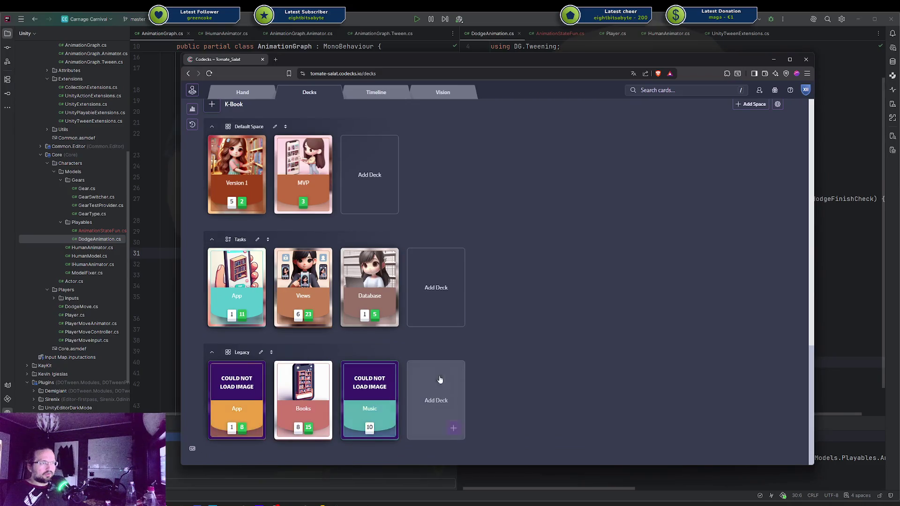
scroll(445, 377, up, 5)
scroll(451, 369, up, 5)
scroll(452, 371, up, 7)
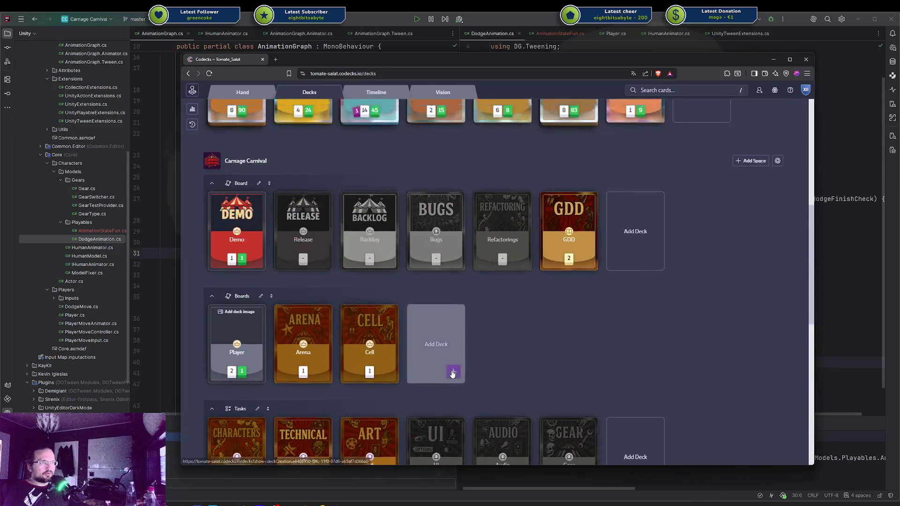
scroll(448, 370, down, 5)
scroll(448, 370, down, 10)
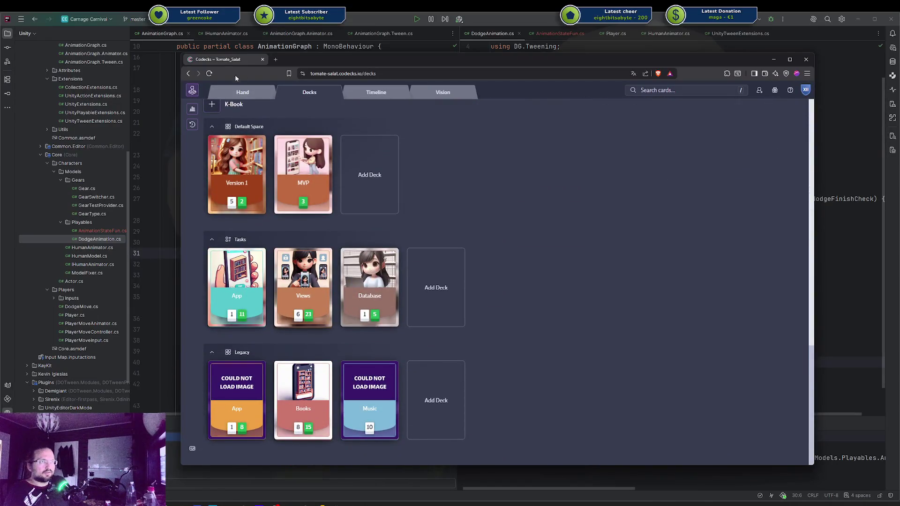
Compare Codecks with the code, then open the Prototypes deck under Prototypes And Jams
key(alt+Tab)
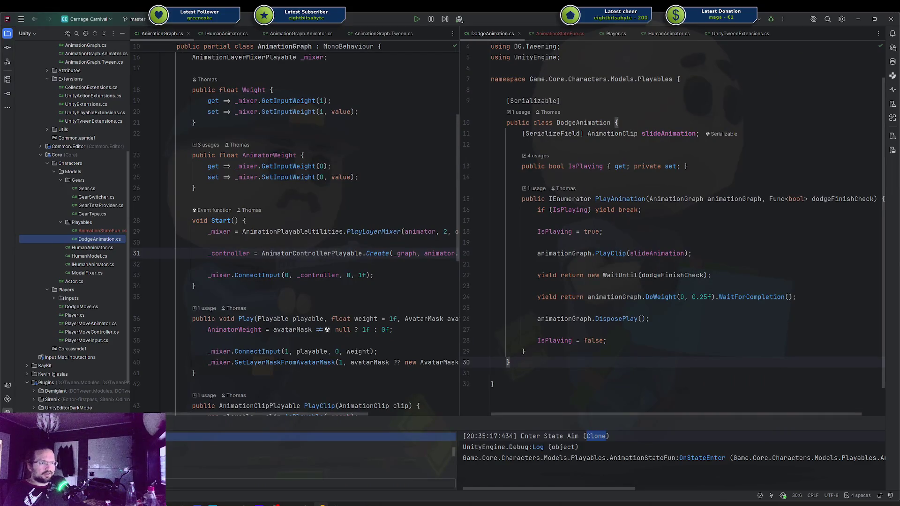
click(212, 503)
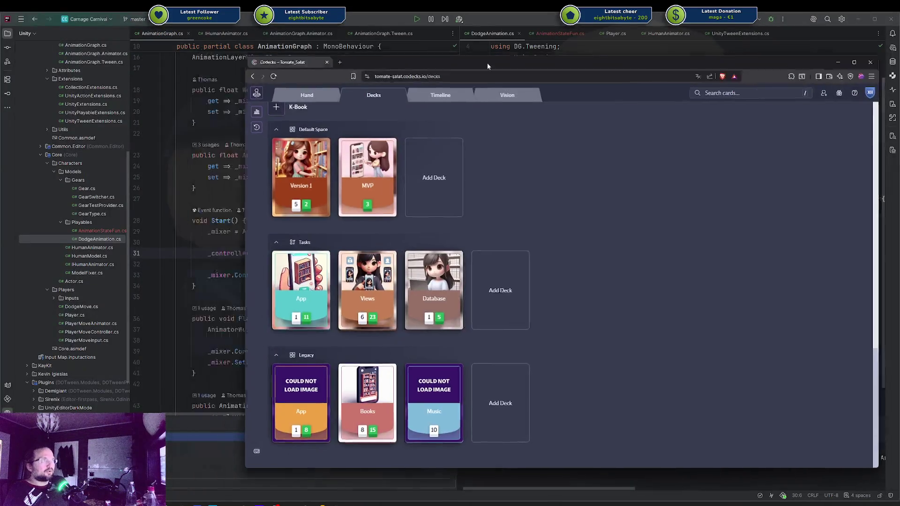
key(alt+Tab)
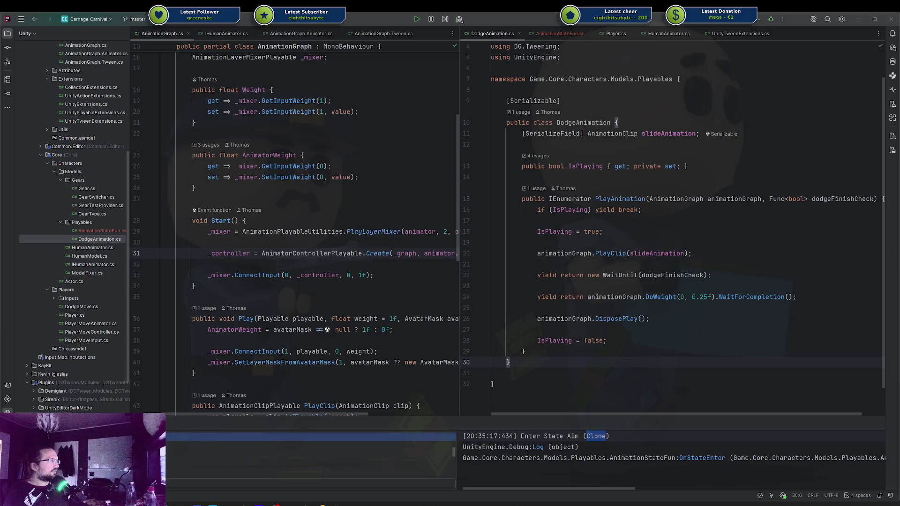
key(alt+Tab)
scroll(384, 263, down, 5)
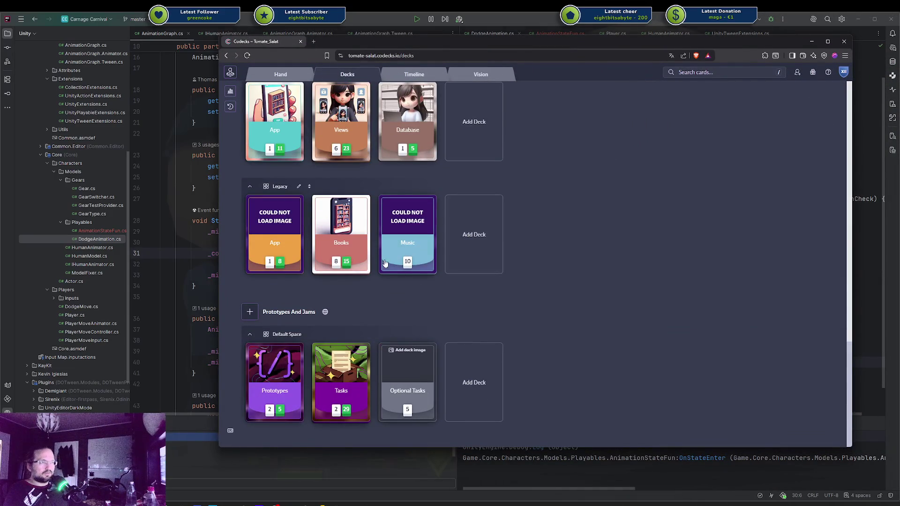
click(276, 389)
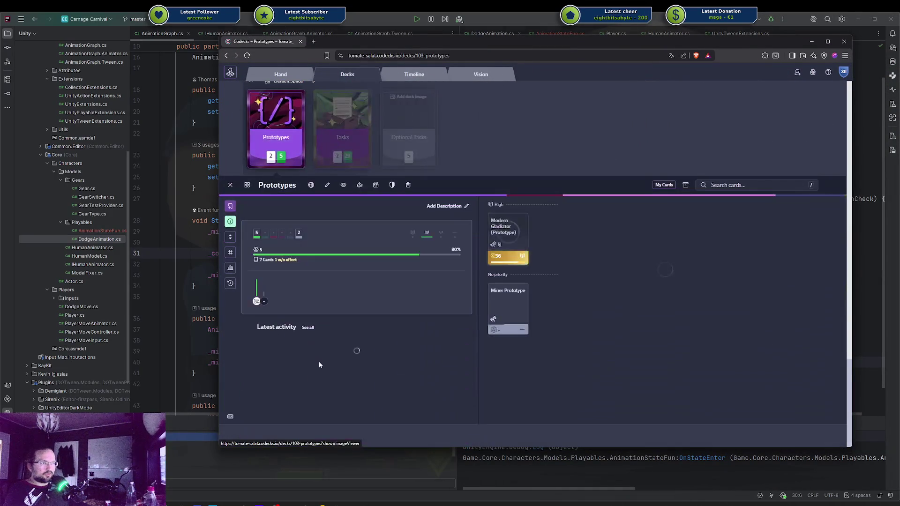
Open Modern Gladiator (Prototype)'s vision board, zoom around Game Loop and Money Flow, then push the window aside
click(520, 240)
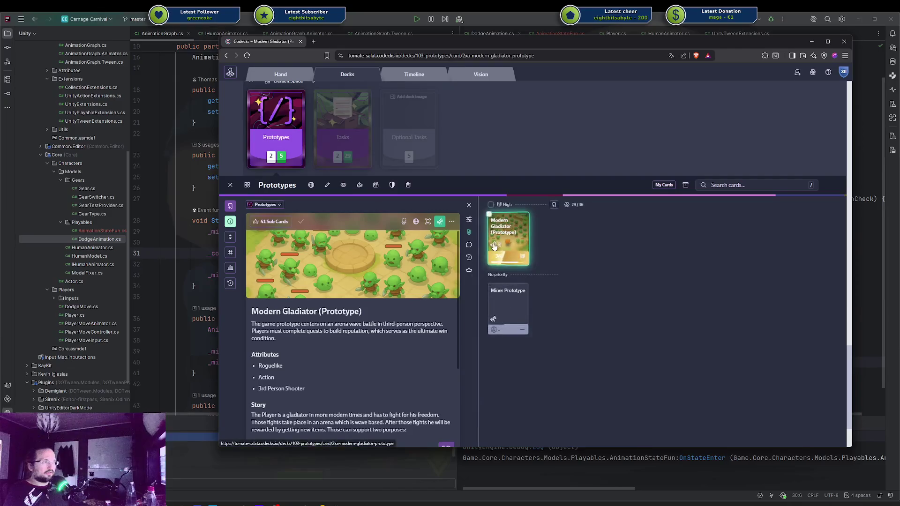
click(494, 246)
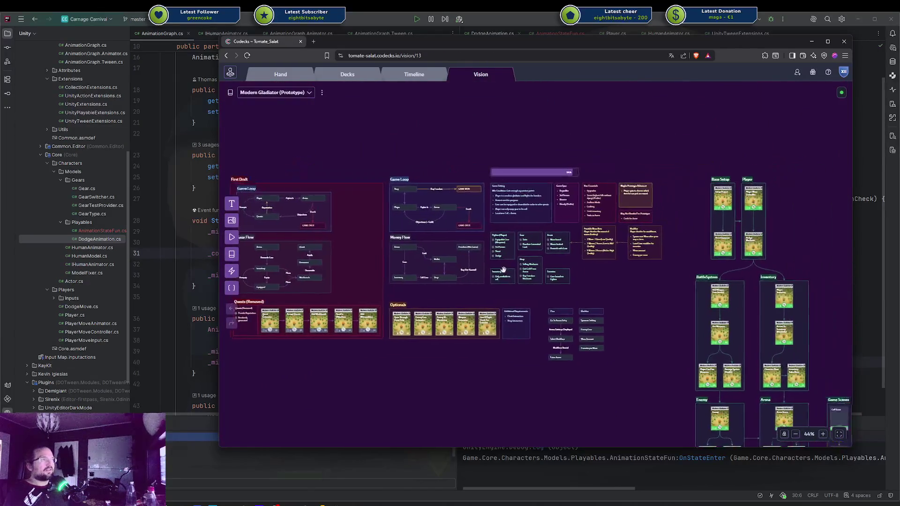
scroll(503, 270, up, 5)
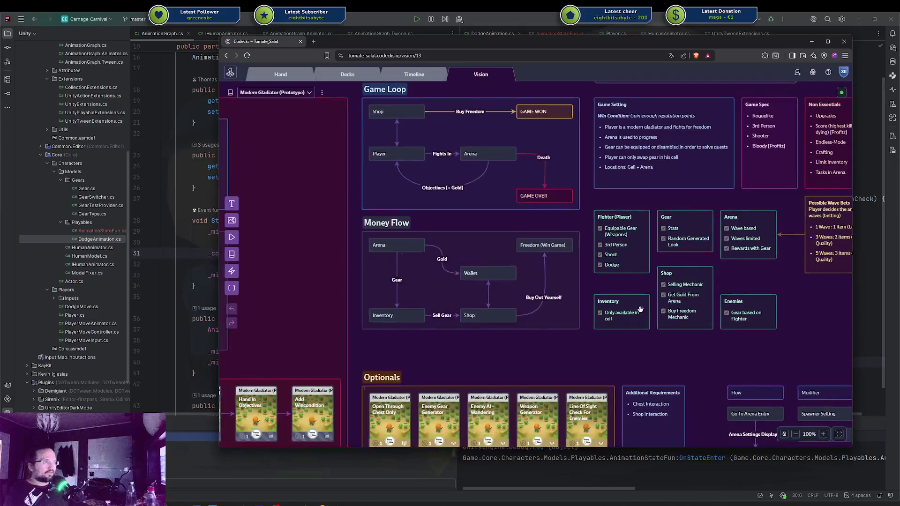
scroll(462, 302, up, 2)
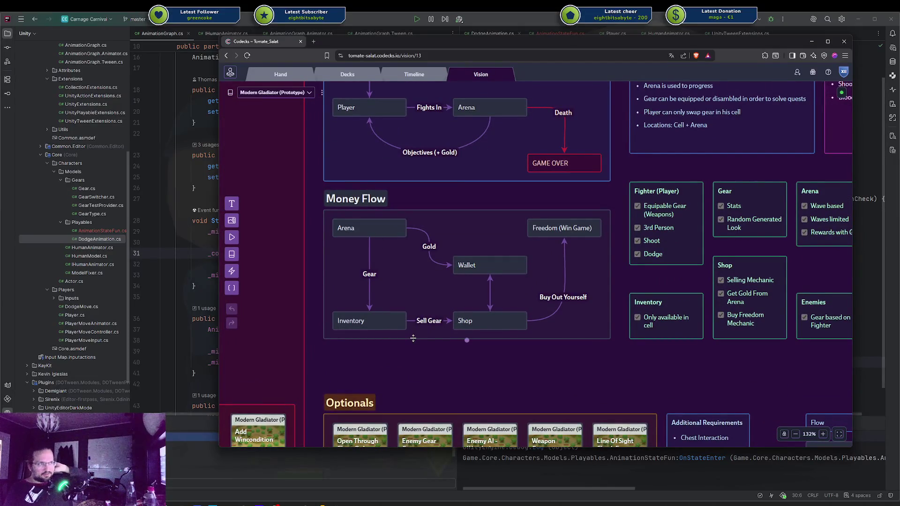
scroll(443, 348, up, 3)
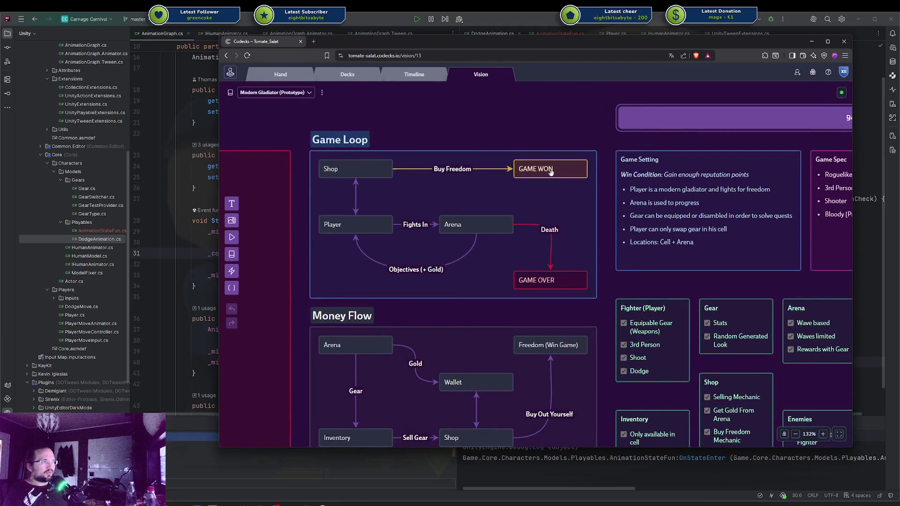
scroll(447, 226, down, 2)
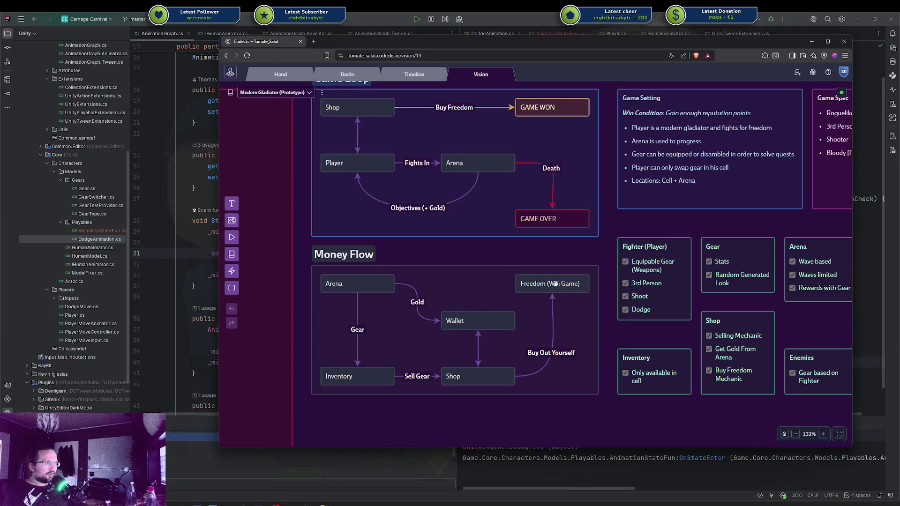
scroll(556, 284, down, 5)
scroll(607, 253, up, 5)
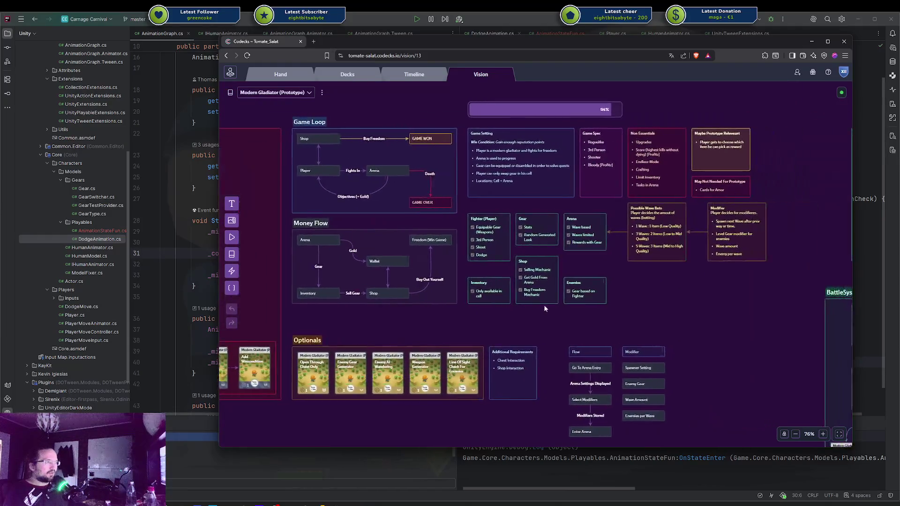
scroll(496, 287, left, 5)
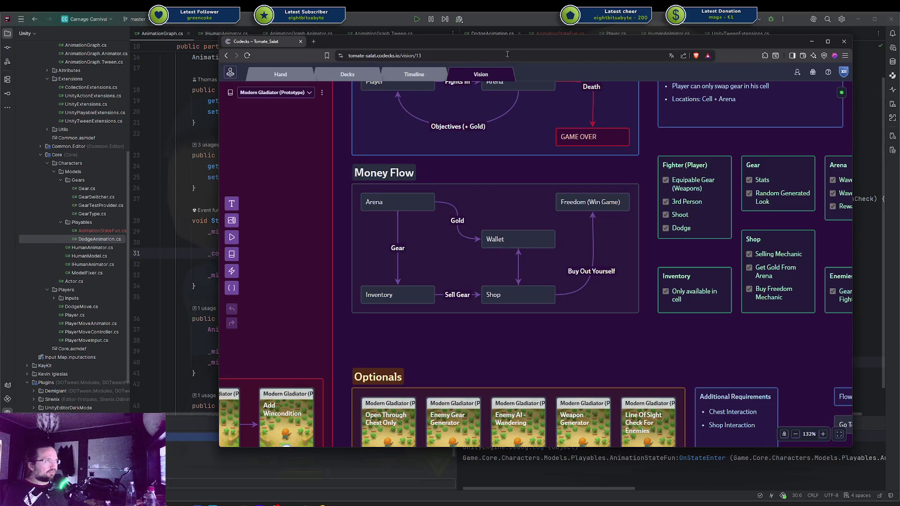
drag(506, 46, 899, 57)
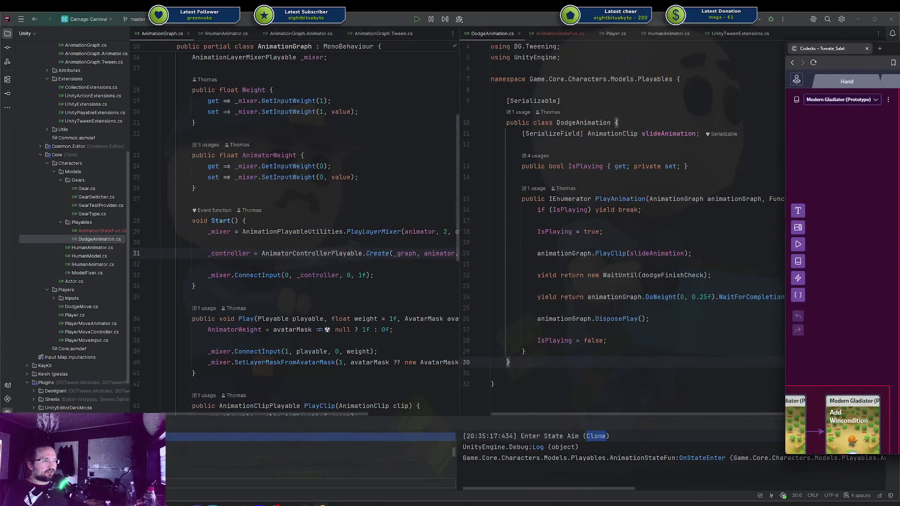
Start Play mode in Unity and walk the character around with WASD
mouse_move(305, 505)
click(343, 469)
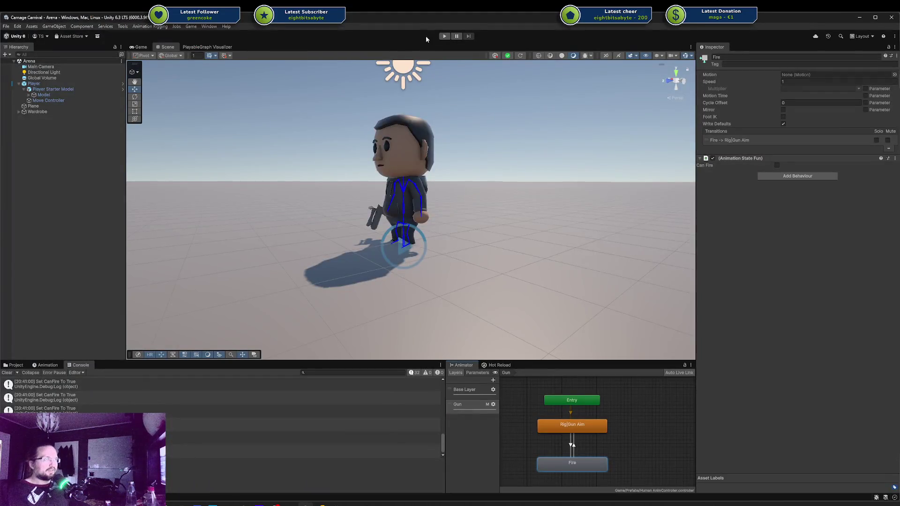
click(445, 37)
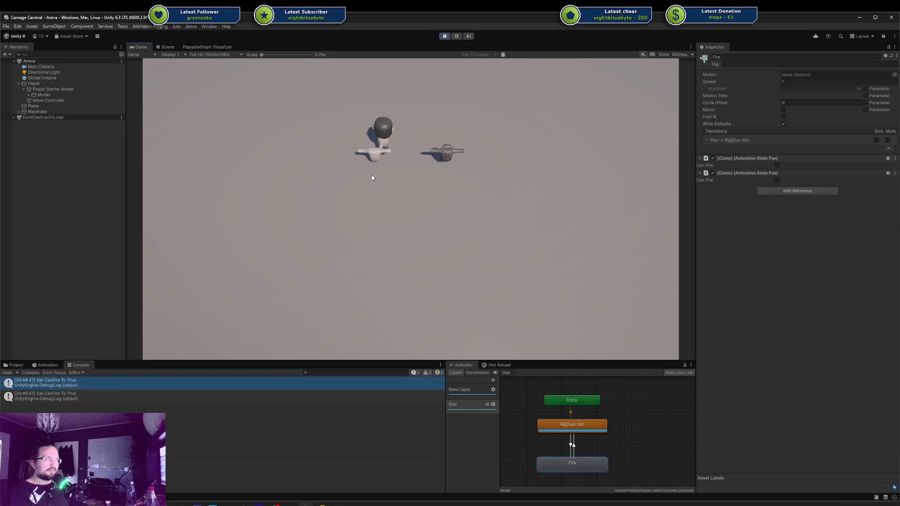
key(w)
key(d)
key(d)
key(w)
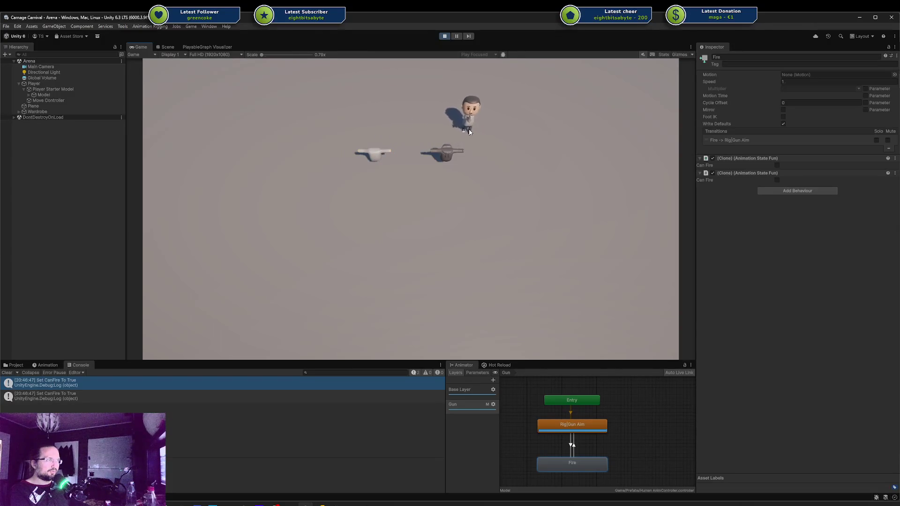
key(s)
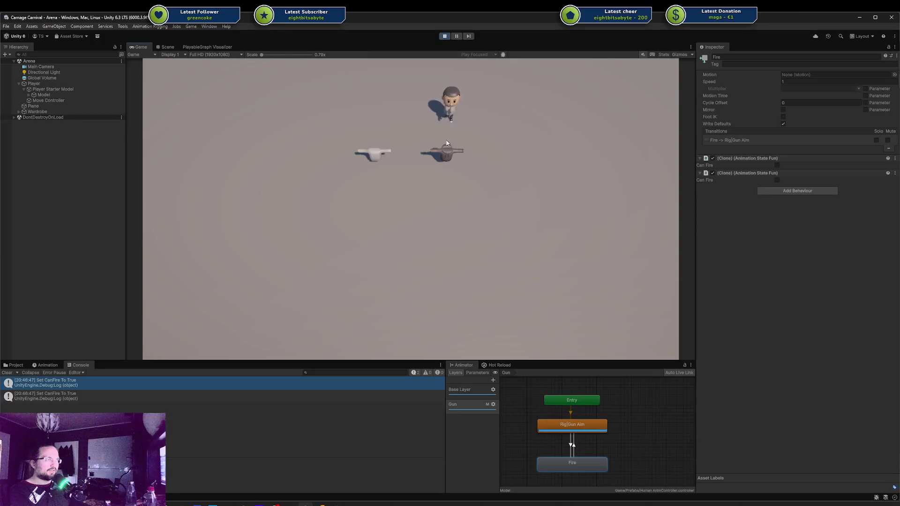
key(s)
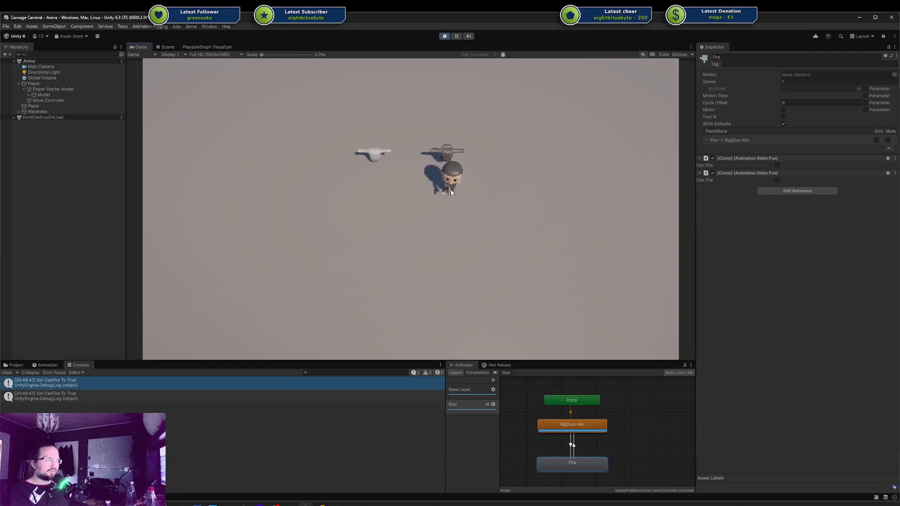
Walk the character onto the left gun, stop the play-test, and bring up Codecks
key(a)
key(w)
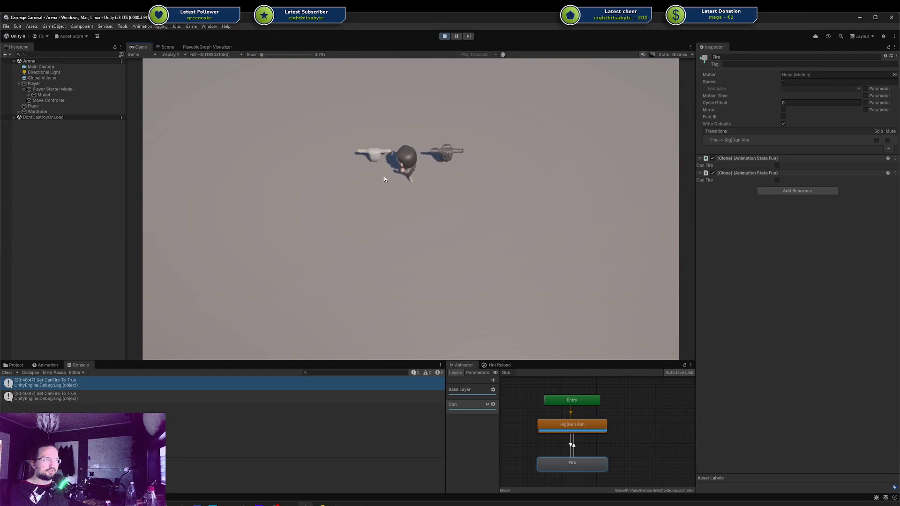
key(a)
click(444, 36)
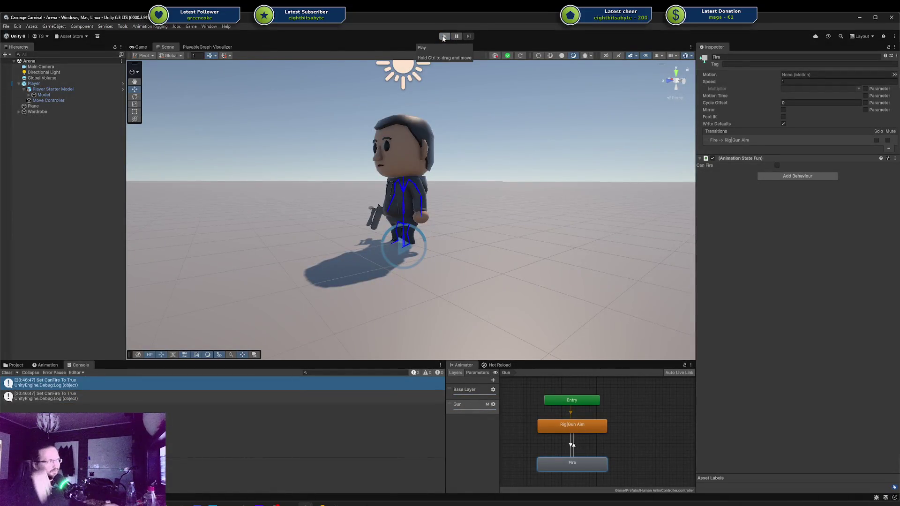
key(alt+Tab)
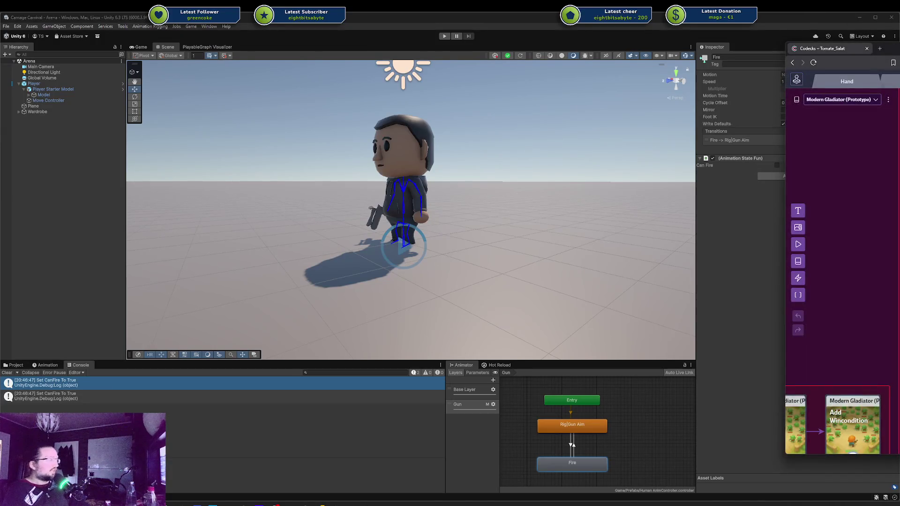
Centre the Codecks window, zoom out over the Vision board, then slide it off the right edge
mouse_move(899, 57)
mouse_down()
mouse_move(354, 77)
mouse_move(371, 78)
mouse_up()
scroll(557, 197, up, 2)
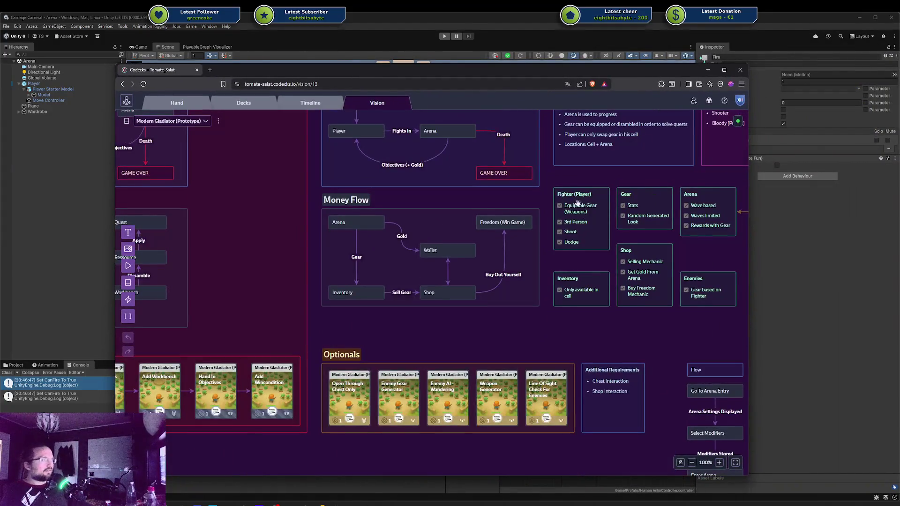
scroll(577, 202, down, 3)
scroll(375, 281, left, 3)
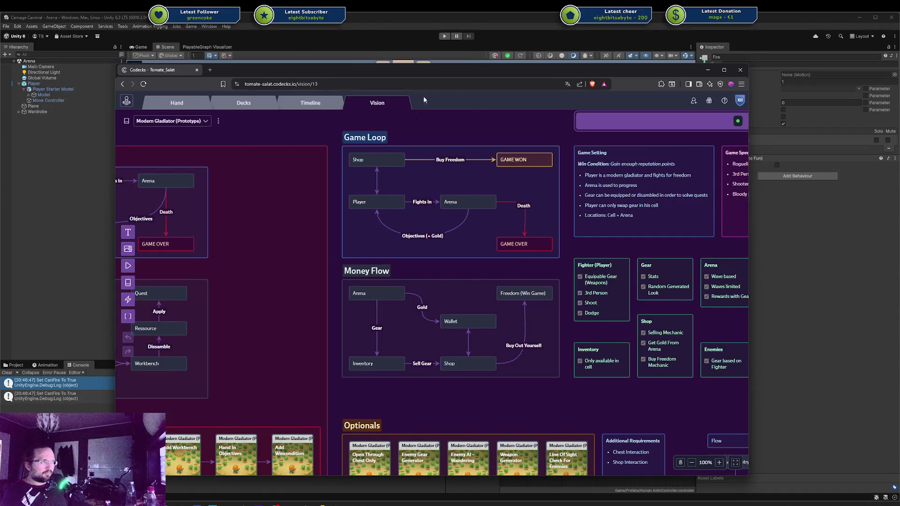
drag(366, 69, 899, 71)
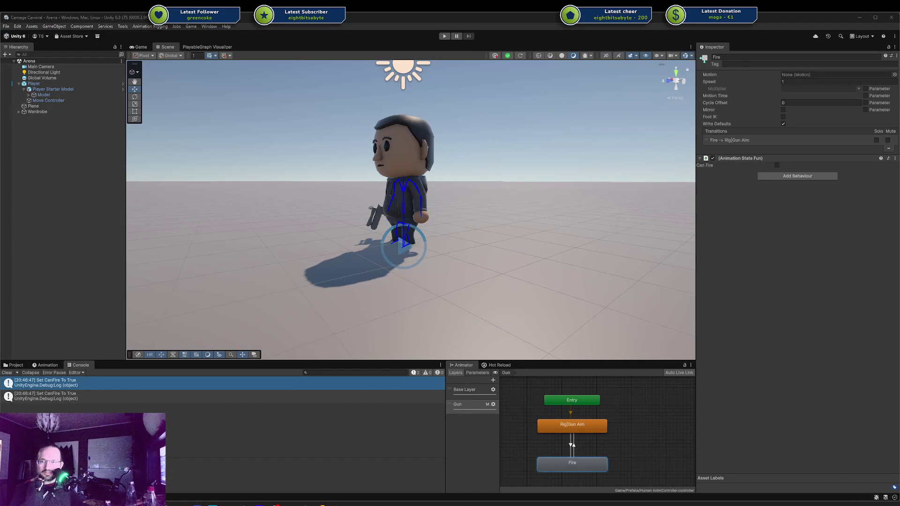
Orbit and zoom in on the pistol-holding character from the front and below, then bring up Blender's aim rig
mouse_move(470, 263)
mouse_down()
mouse_move(408, 255)
mouse_move(384, 209)
mouse_move(353, 204)
mouse_move(529, 258)
mouse_move(459, 257)
mouse_move(415, 245)
mouse_move(407, 222)
mouse_move(399, 228)
mouse_up()
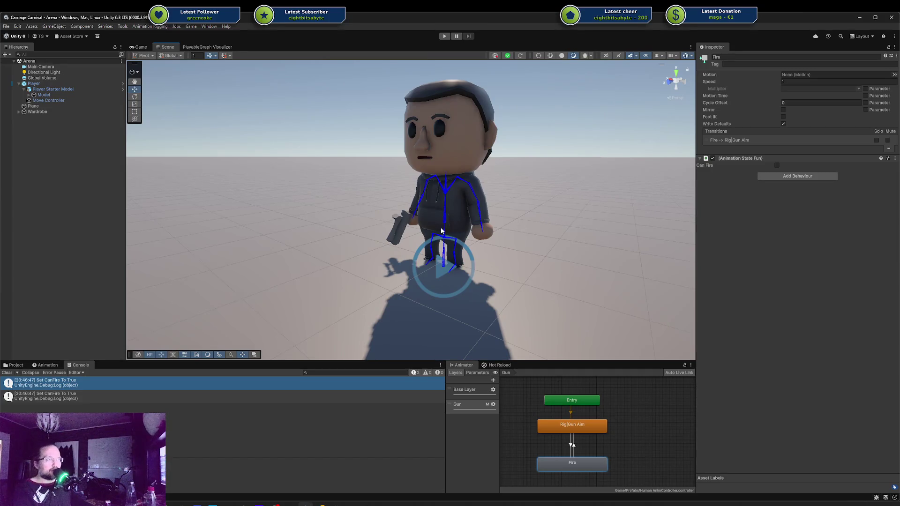
mouse_move(445, 232)
mouse_down()
mouse_move(476, 217)
mouse_move(590, 221)
mouse_move(276, 209)
mouse_move(434, 195)
mouse_move(364, 230)
mouse_move(451, 171)
mouse_up()
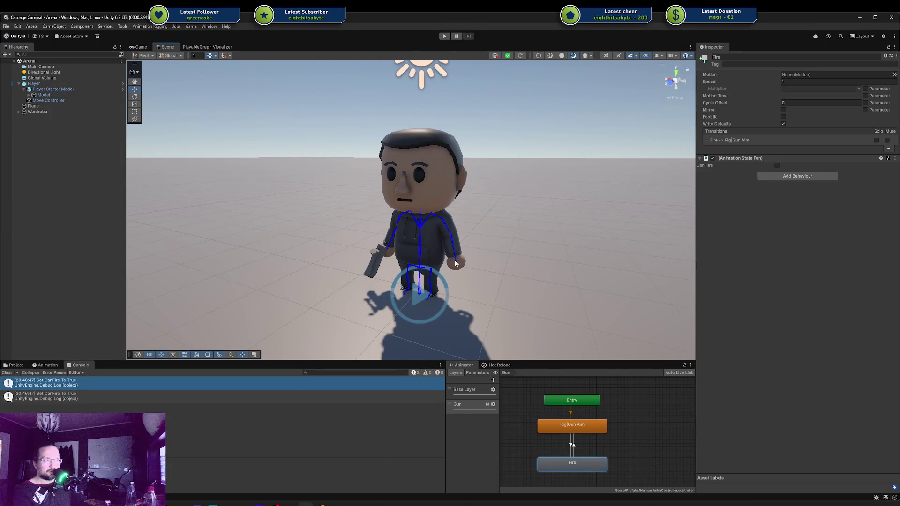
mouse_move(456, 262)
mouse_down()
mouse_move(528, 263)
mouse_move(508, 240)
mouse_up()
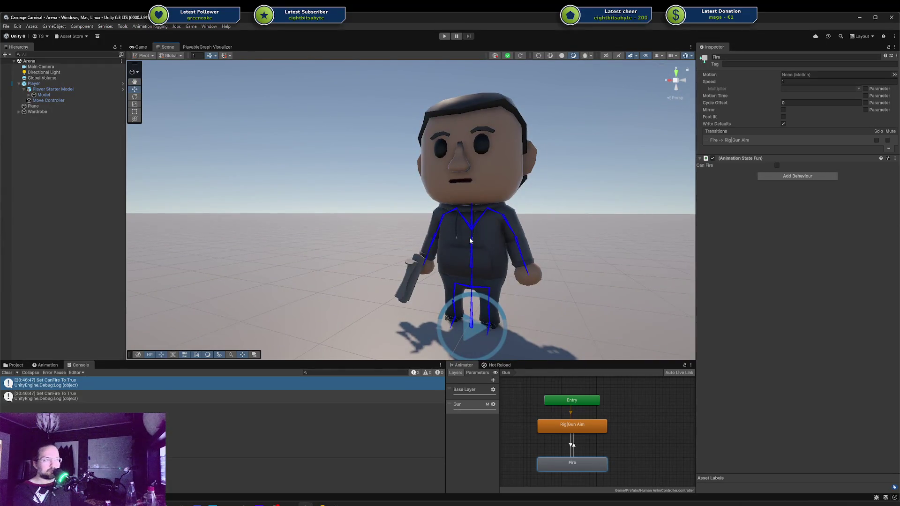
drag(488, 235, 478, 242)
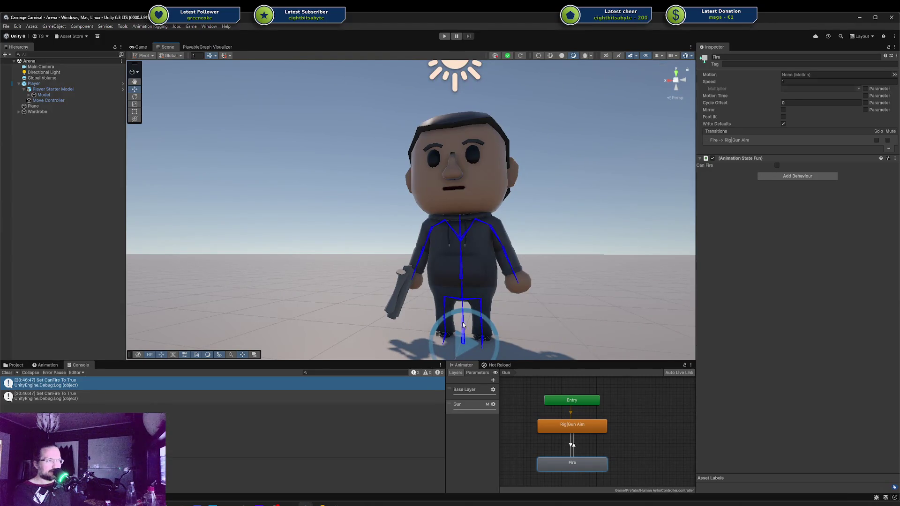
click(352, 504)
scroll(479, 235, down, 5)
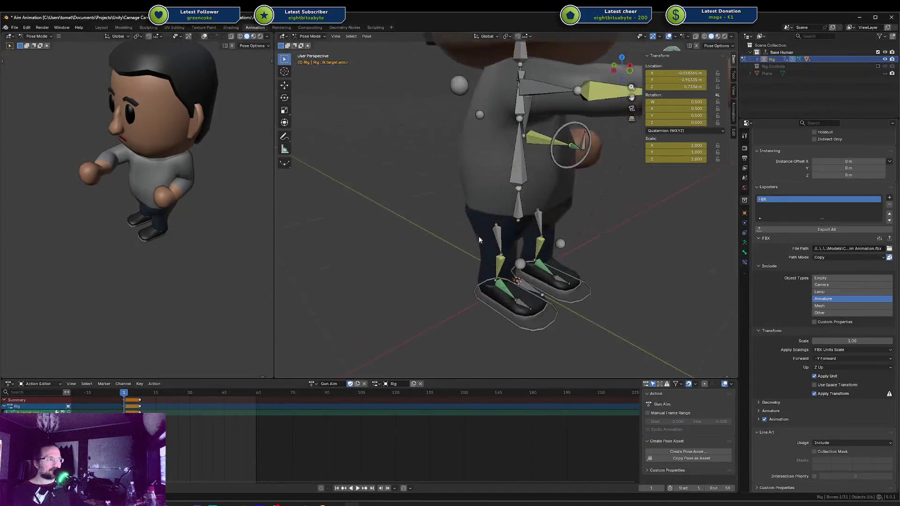
Clear the bone selection, switch to Object Mode, test-move the body mesh and cancel, then select the rig
click(497, 201)
key(ctrl+Tab)
click(496, 201)
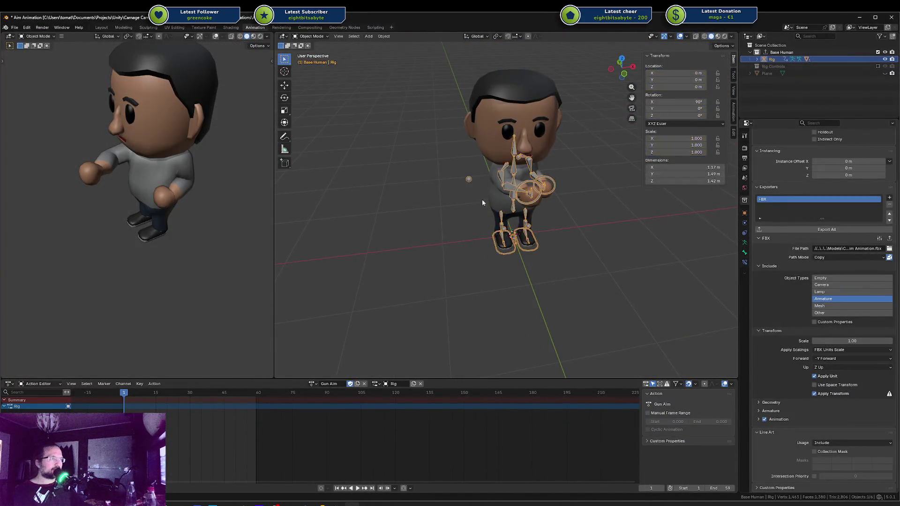
key(g)
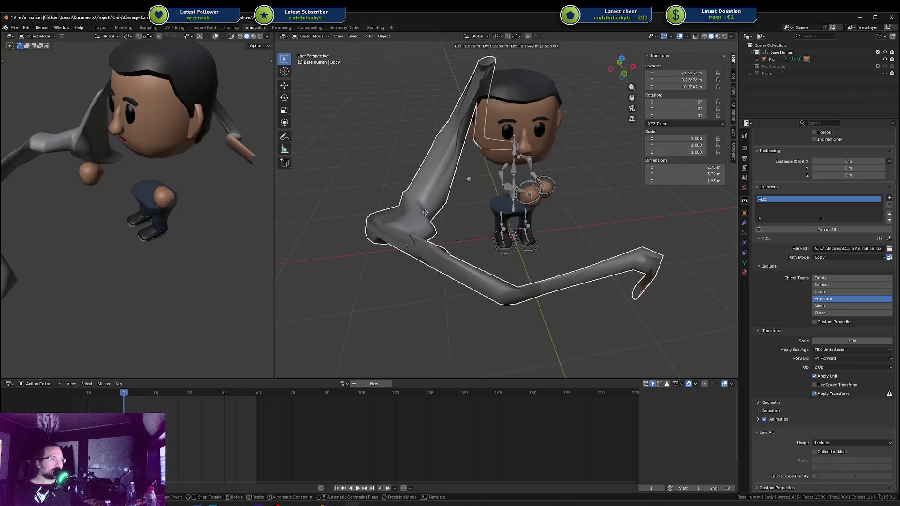
key(Escape)
click(526, 194)
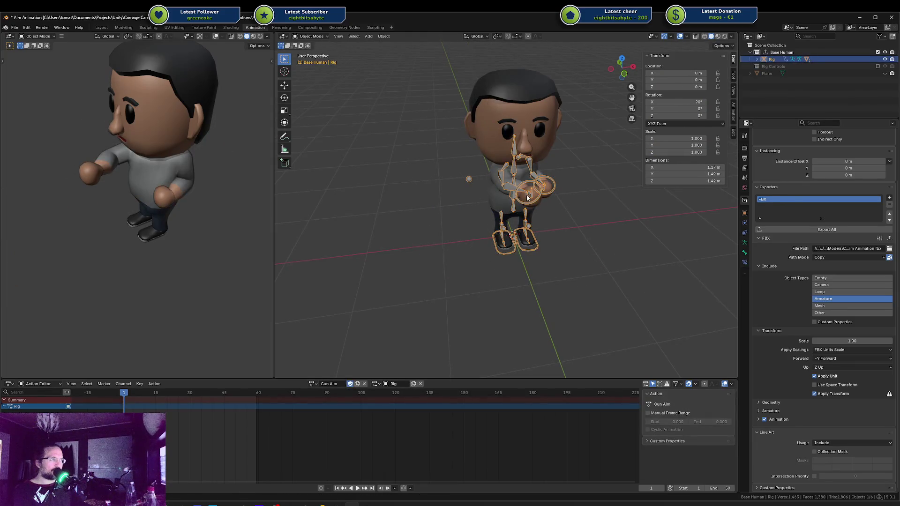
Grab the hands, head, shoes and legs in turn, cancelling each move so they stay in place
click(549, 189)
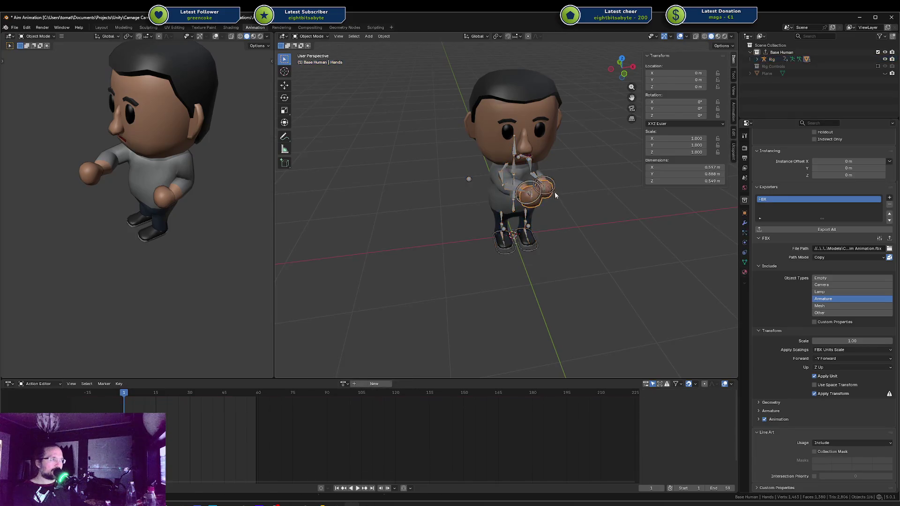
key(g)
key(Escape)
click(526, 135)
key(g)
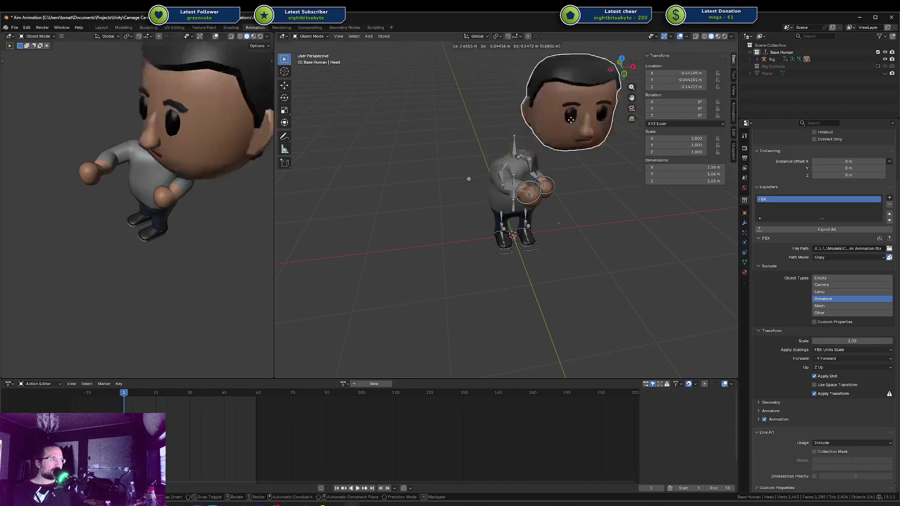
key(Escape)
click(511, 247)
key(g)
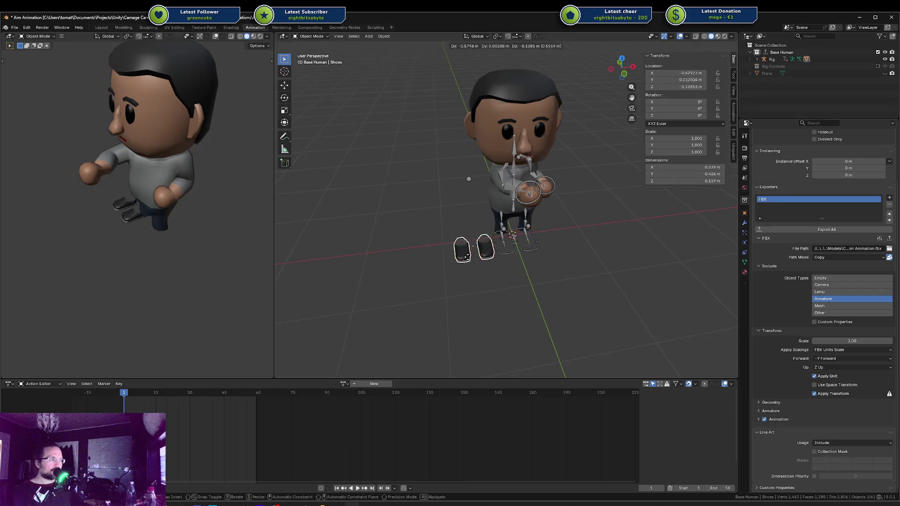
key(Escape)
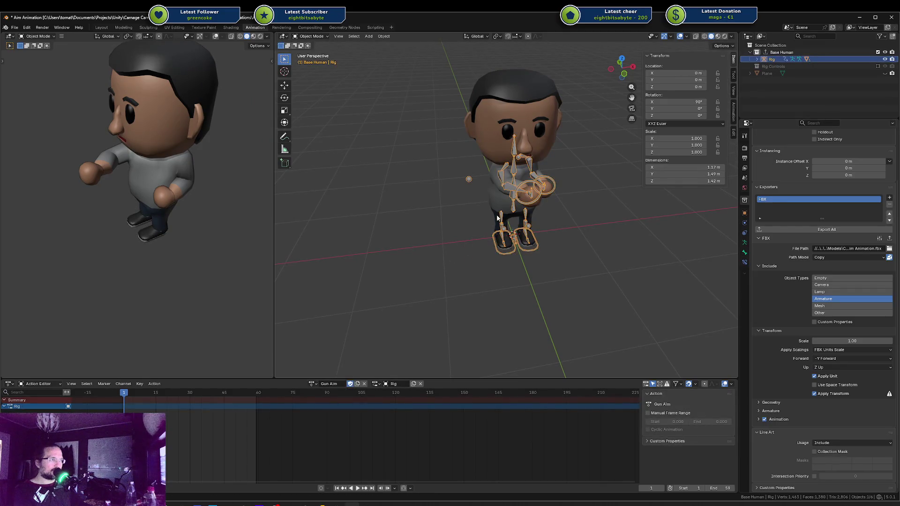
click(499, 218)
key(g)
key(Escape)
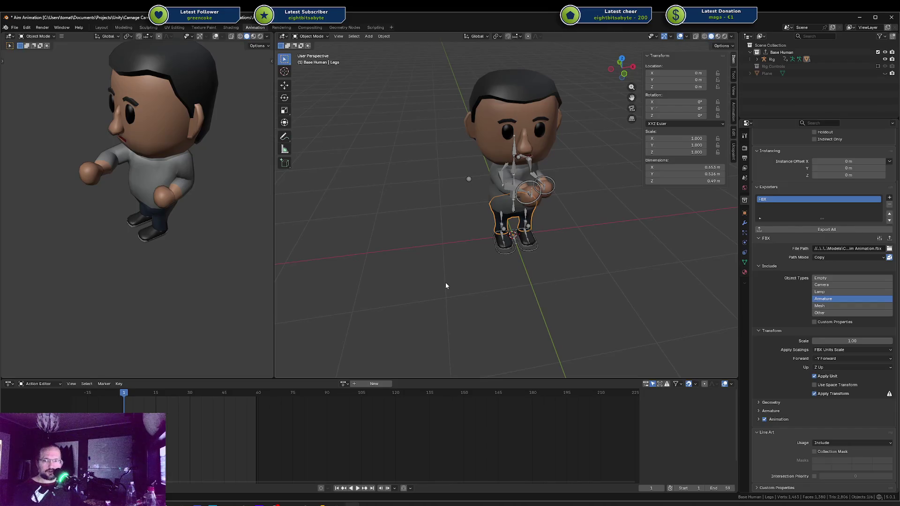
Deselect everything in Blender and return to the Unity editor
click(439, 315)
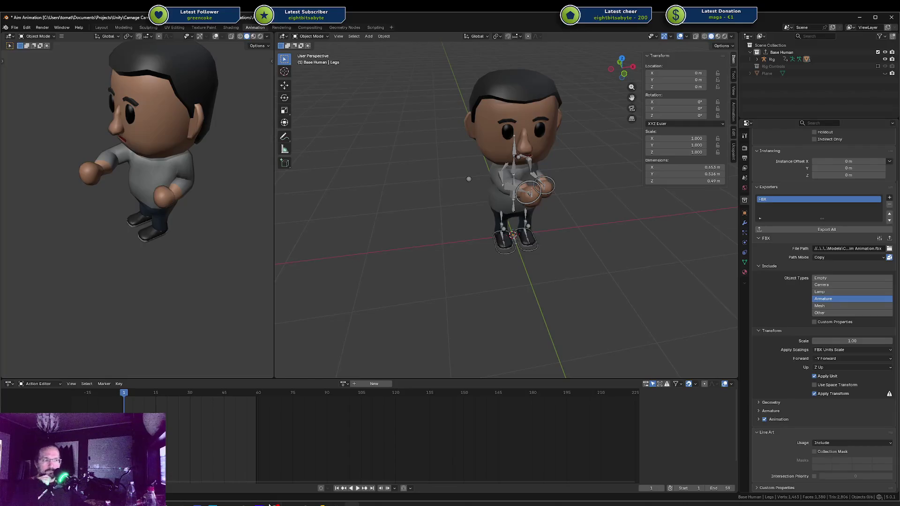
mouse_move(305, 504)
click(343, 468)
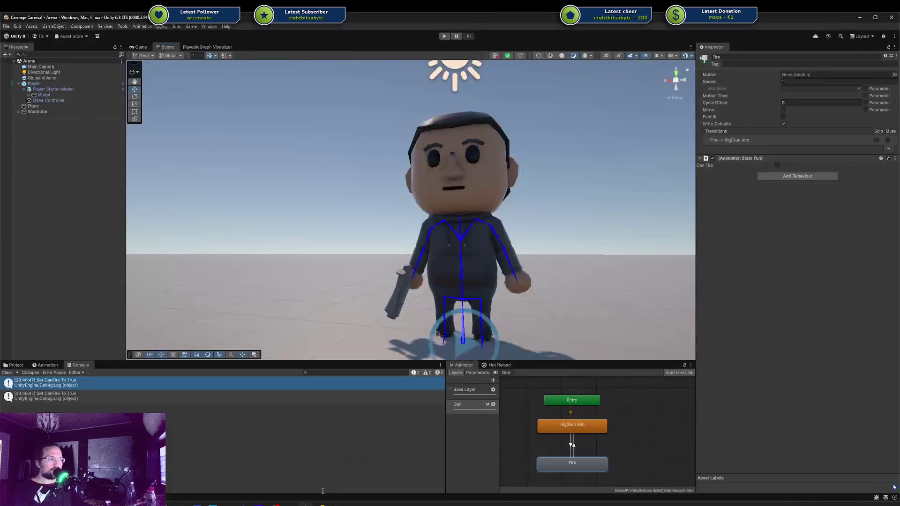
Move the Scene view camera back to frame the whole character and its shadow
drag(430, 346, 424, 253)
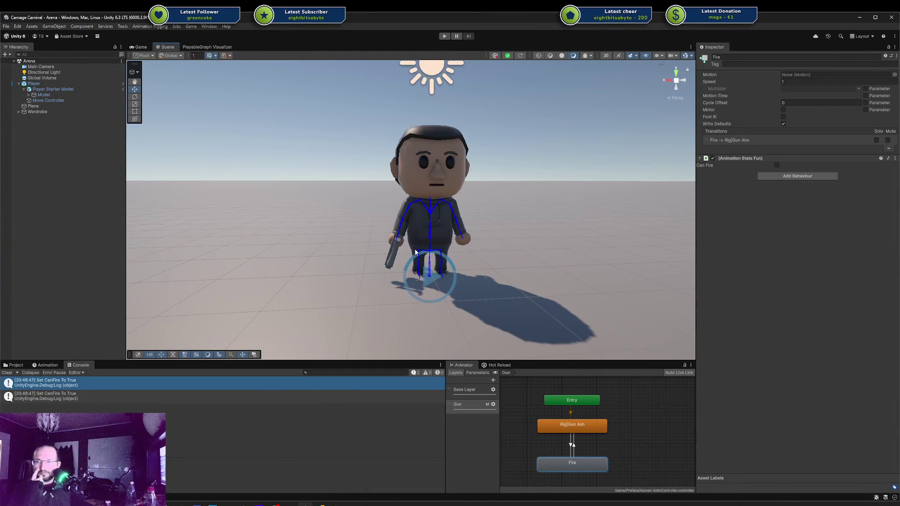
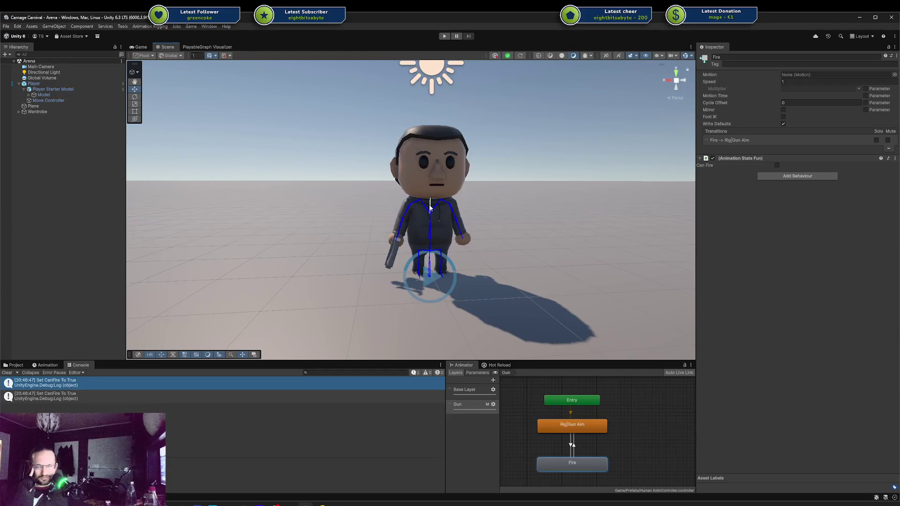
Pan, zoom and orbit the Scene view around the gun-holding character
mouse_move(430, 207)
mouse_down()
mouse_move(484, 215)
mouse_move(499, 200)
mouse_move(423, 245)
mouse_move(442, 232)
mouse_move(416, 219)
mouse_up()
scroll(443, 231, up, 5)
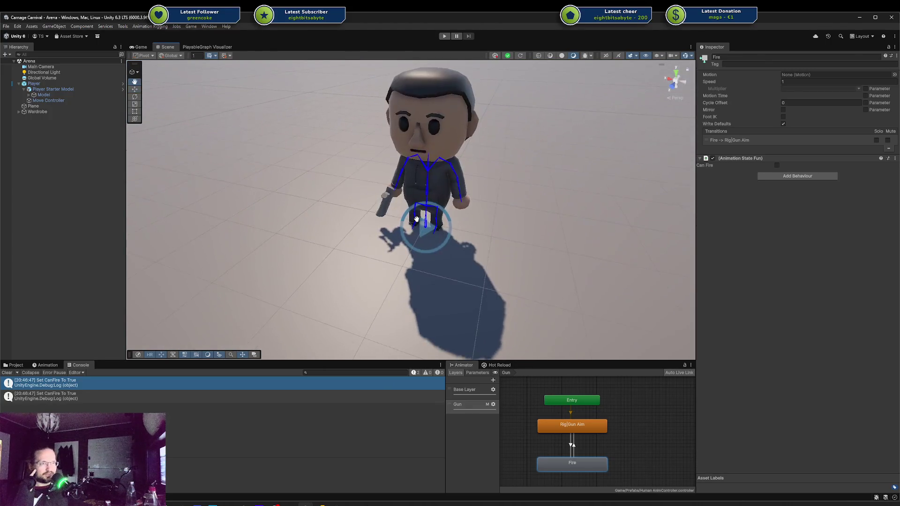
scroll(416, 219, down, 2)
key(w)
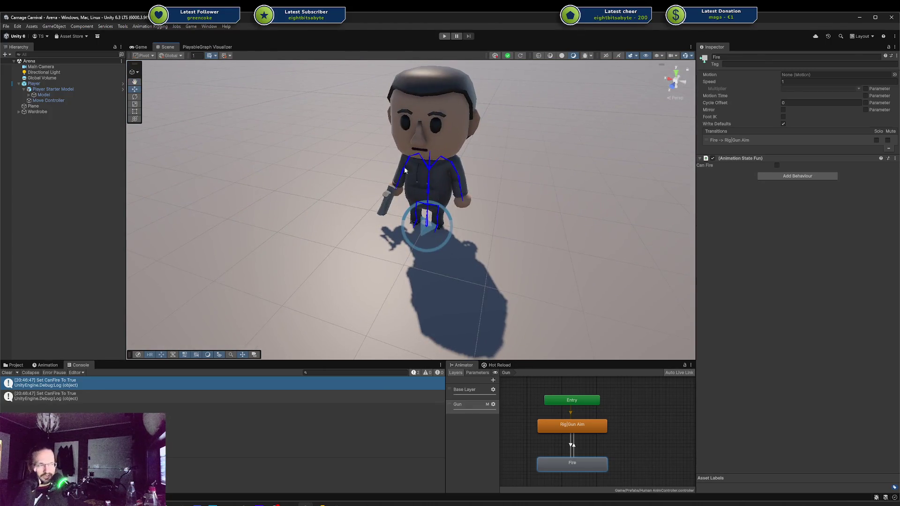
scroll(407, 194, down, 2)
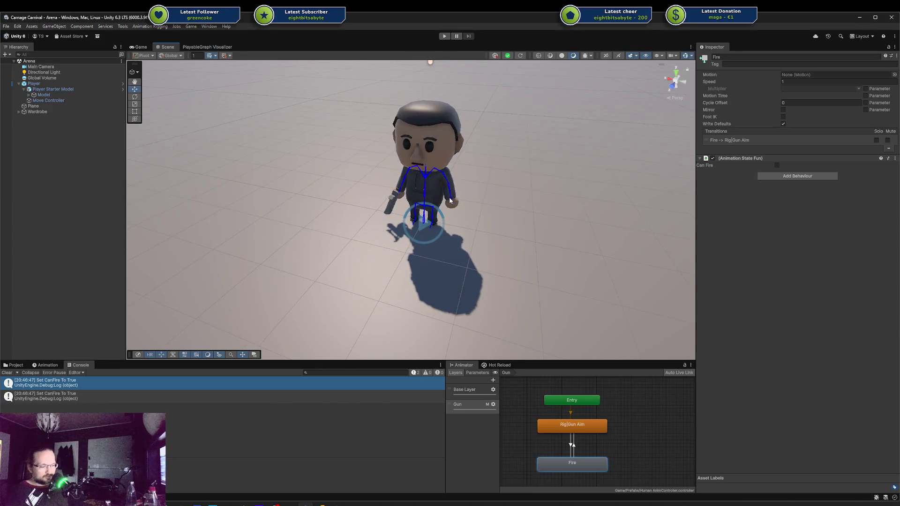
mouse_move(447, 202)
mouse_down()
mouse_move(490, 214)
mouse_move(472, 186)
mouse_up()
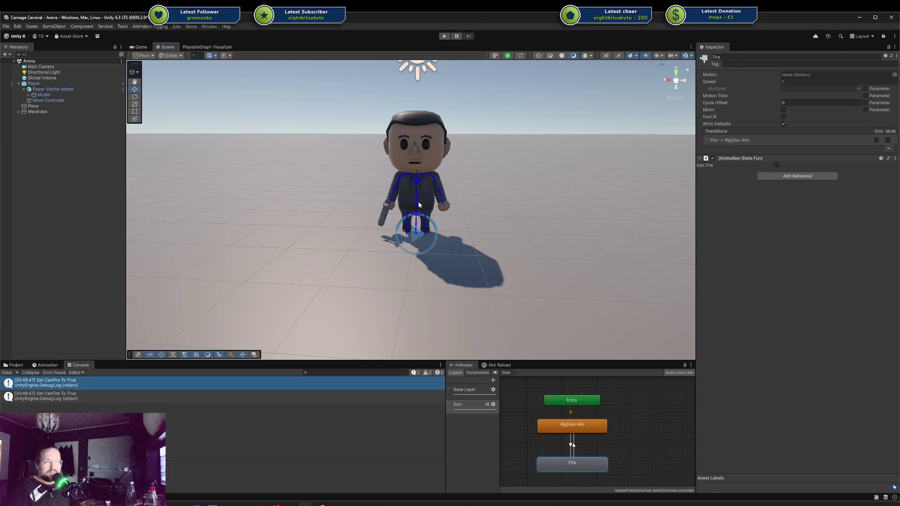
mouse_move(419, 204)
mouse_down()
mouse_move(252, 204)
mouse_move(550, 198)
mouse_move(599, 171)
mouse_move(413, 206)
mouse_move(469, 205)
mouse_move(505, 216)
mouse_up()
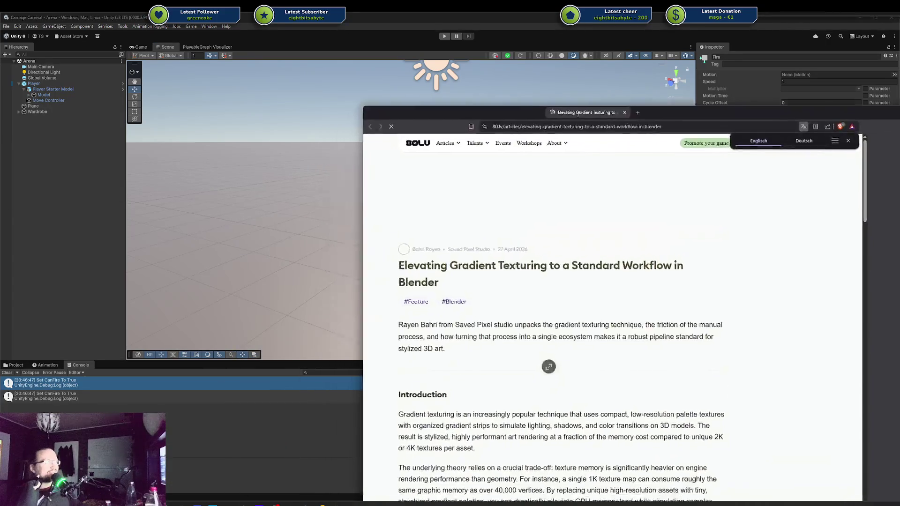
scroll(541, 182, down, 3)
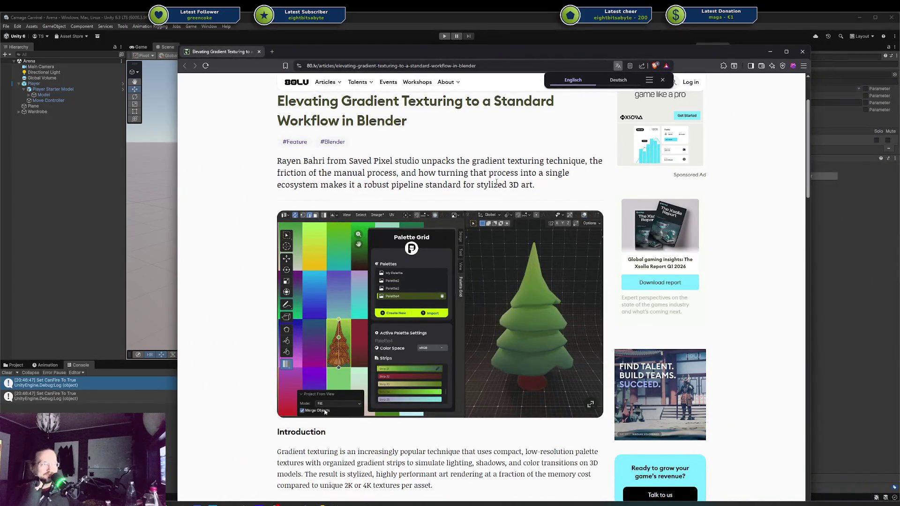
scroll(445, 192, up, 2)
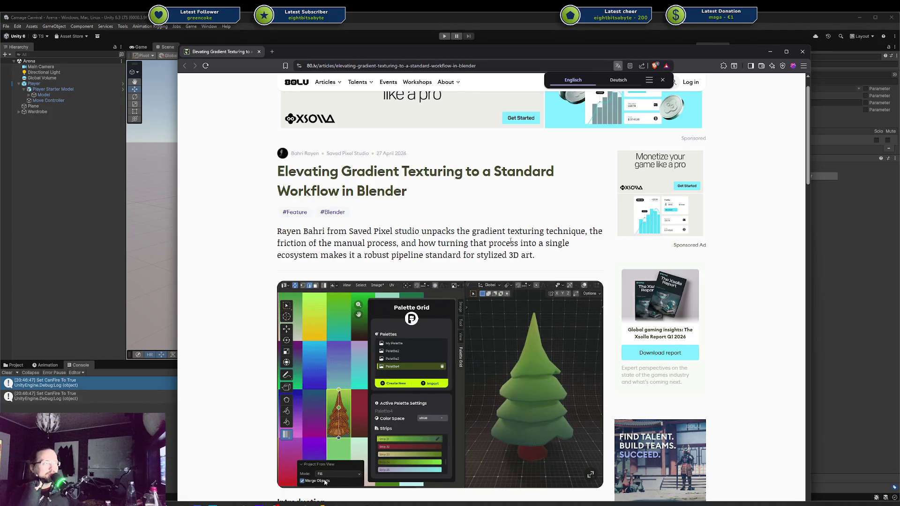
scroll(510, 241, down, 2)
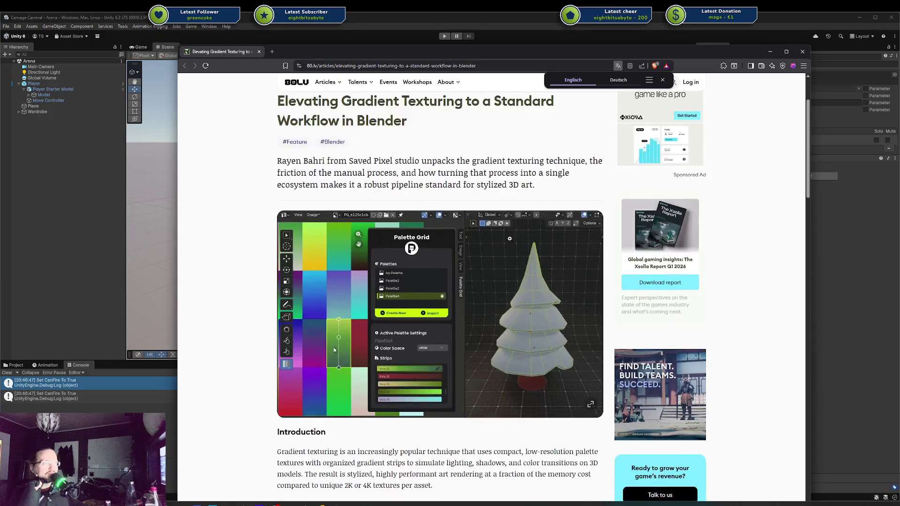
scroll(509, 238, down, 2)
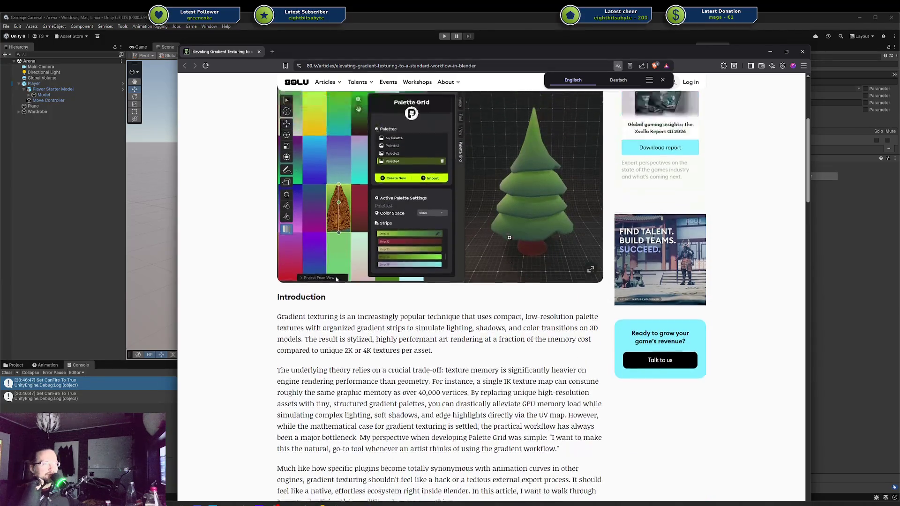
scroll(510, 238, up, 1)
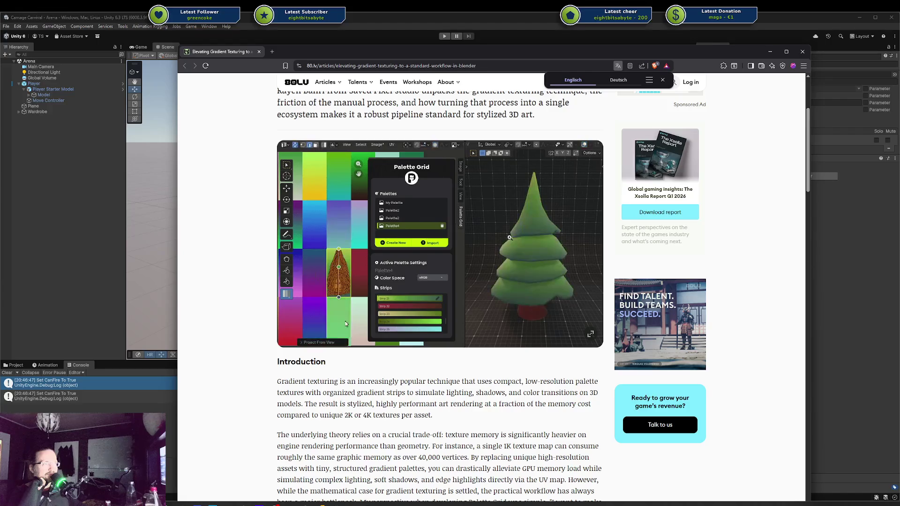
scroll(438, 239, down, 5)
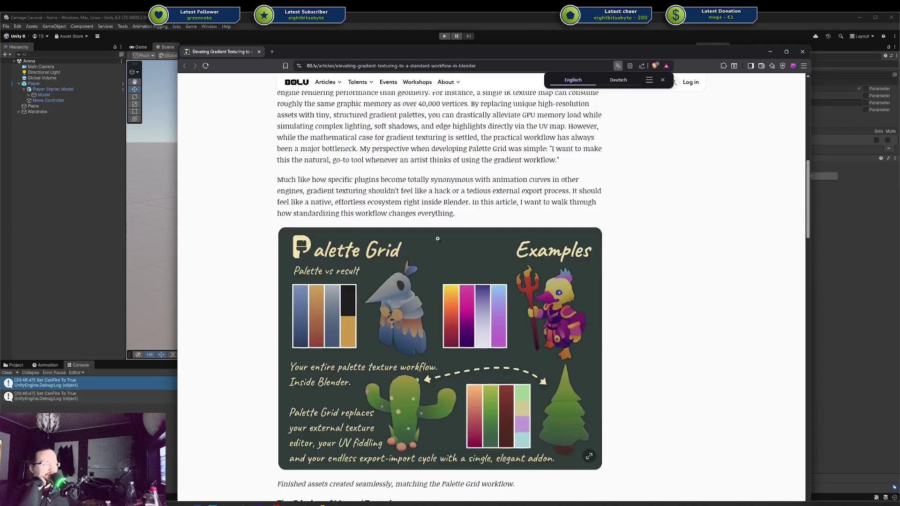
scroll(437, 239, down, 9)
scroll(437, 239, down, 16)
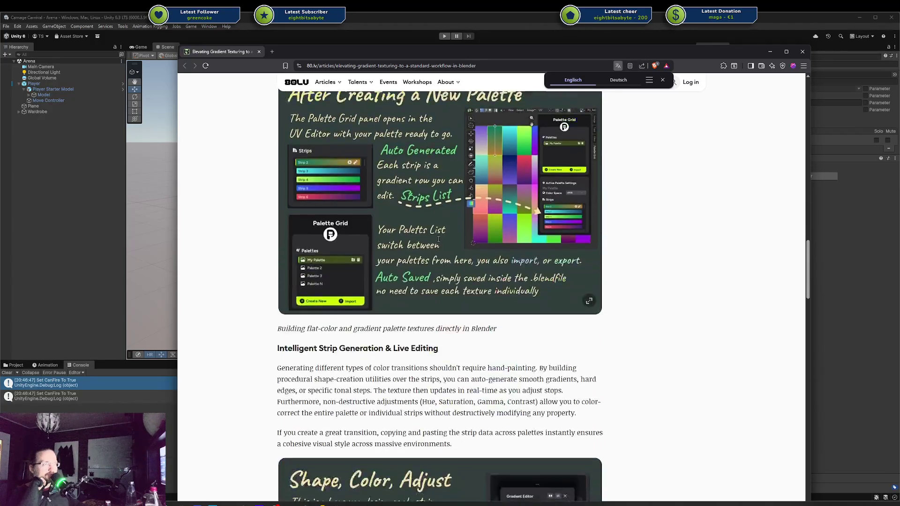
scroll(438, 239, down, 14)
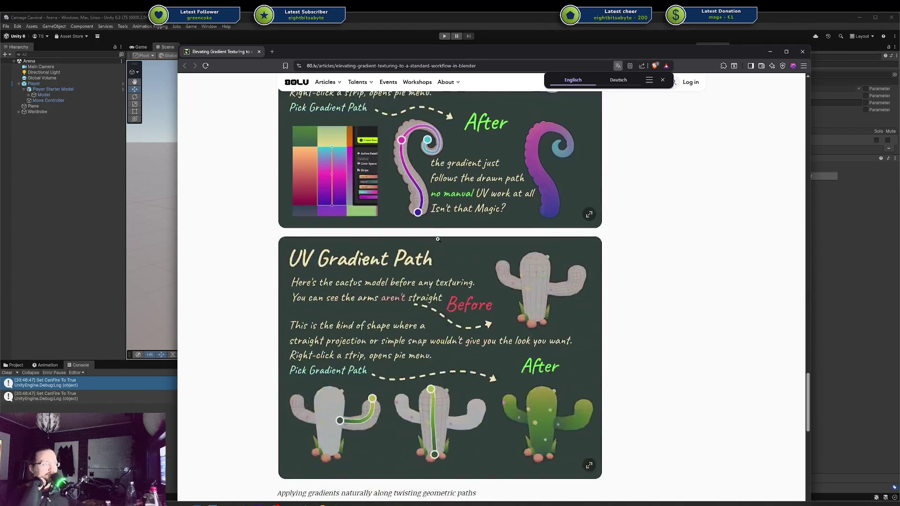
scroll(438, 239, down, 5)
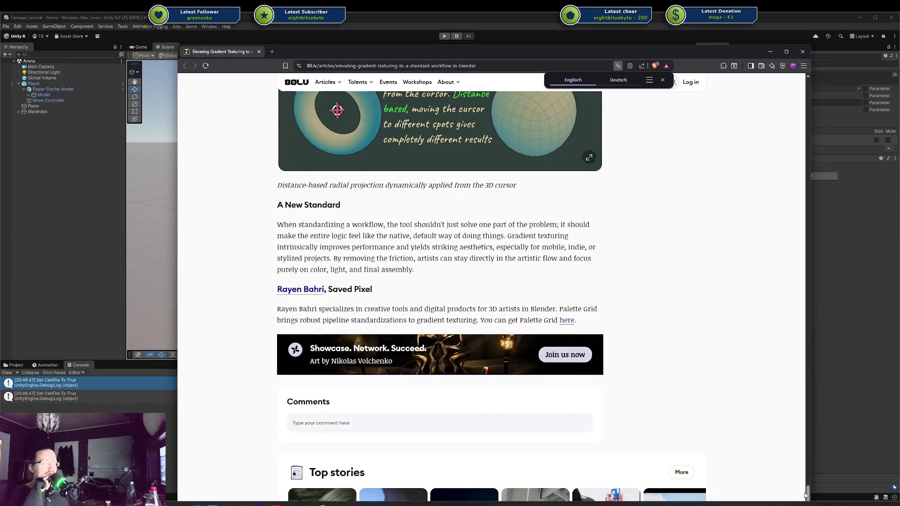
drag(805, 495, 807, 493)
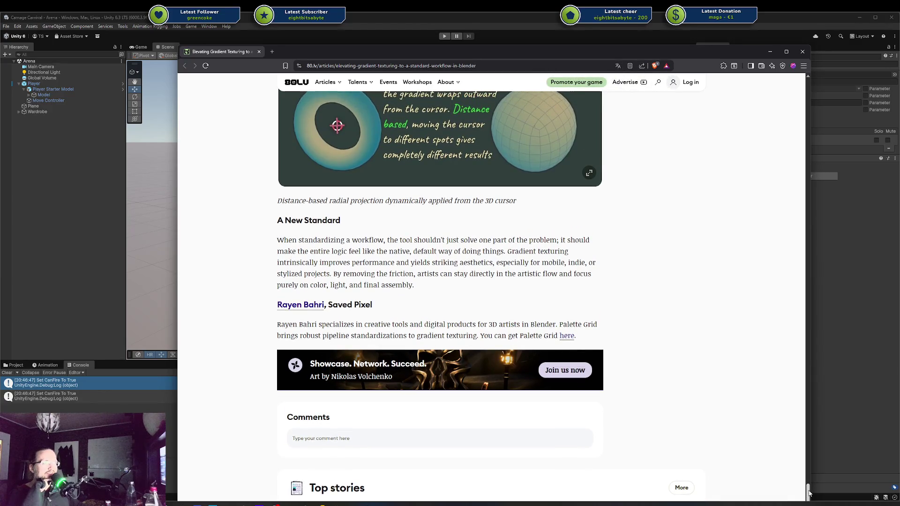
mouse_move(808, 493)
mouse_down()
mouse_move(841, 207)
mouse_move(827, 94)
mouse_up()
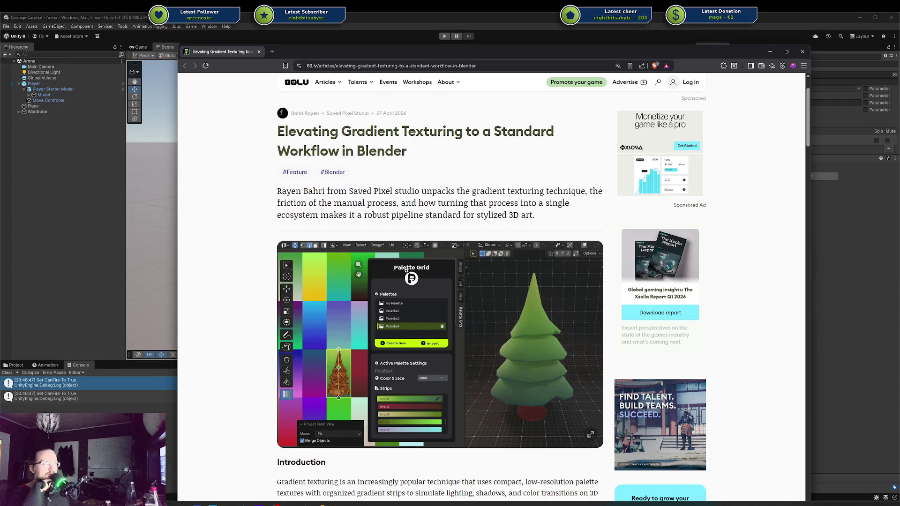
Read through the gradient texturing article, scrolling back up to revisit earlier sections
scroll(340, 240, down, 2)
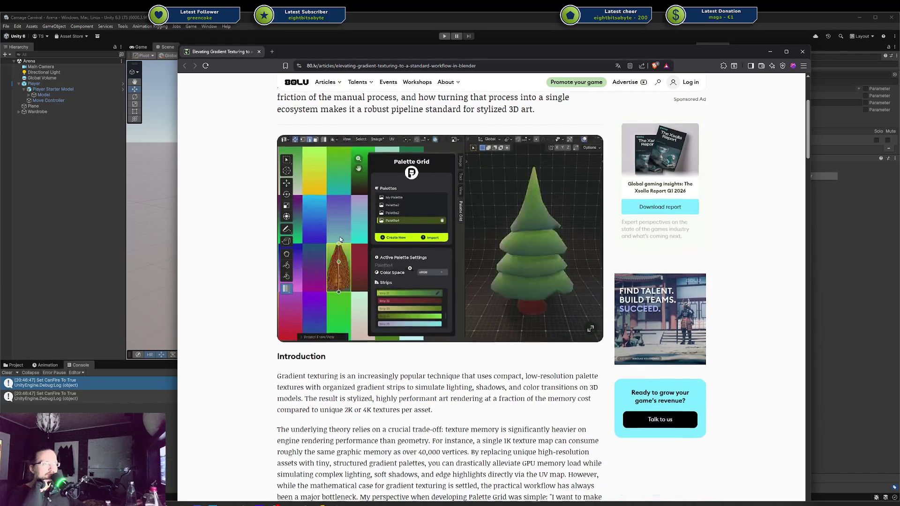
scroll(410, 268, down, 3)
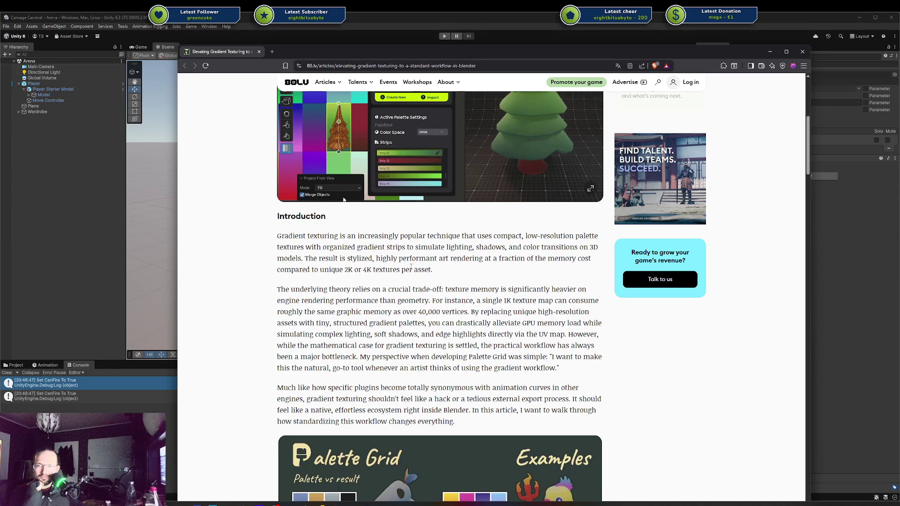
scroll(411, 267, up, 1)
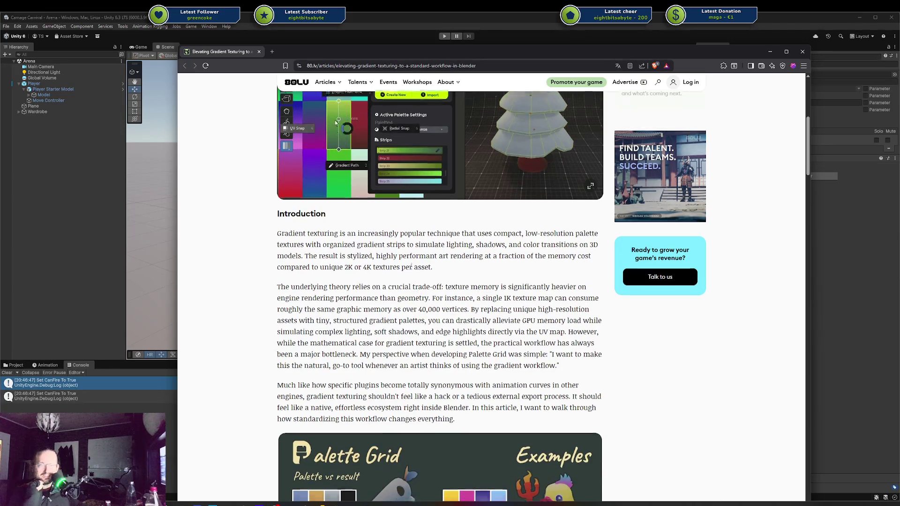
scroll(411, 265, up, 3)
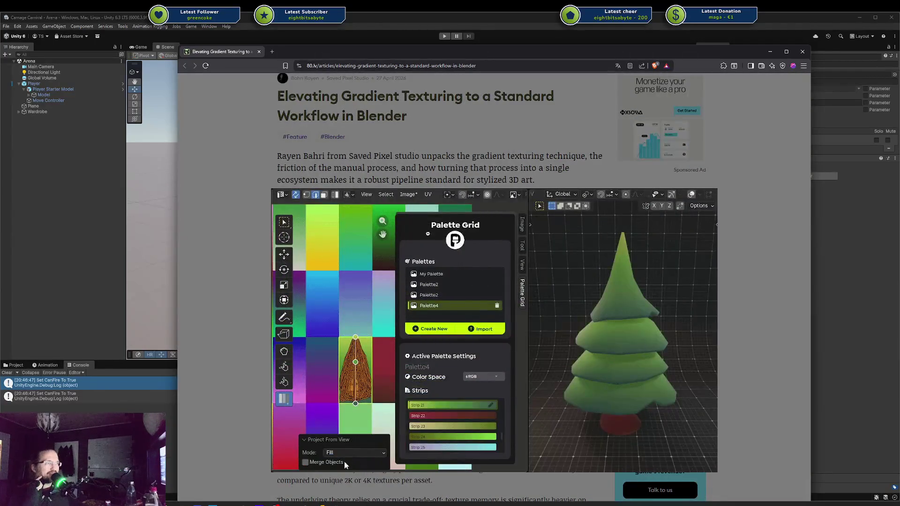
scroll(443, 194, down, 15)
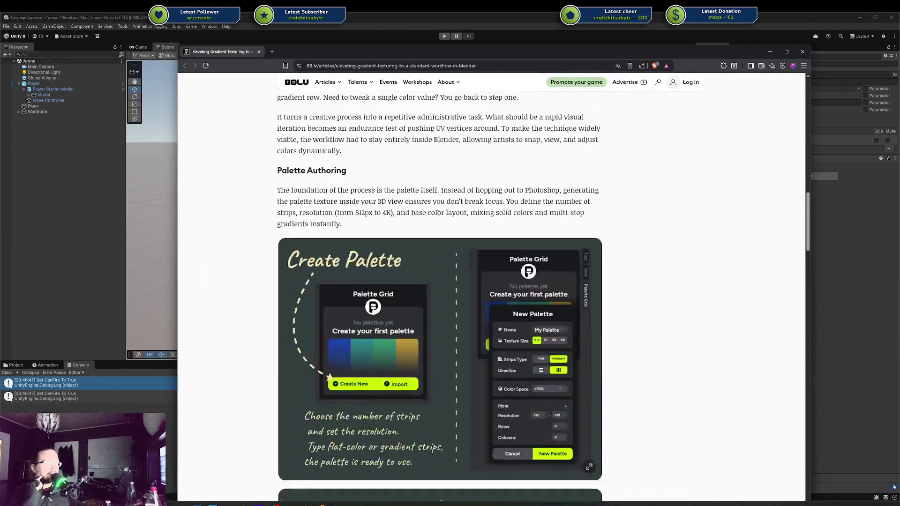
scroll(437, 213, down, 15)
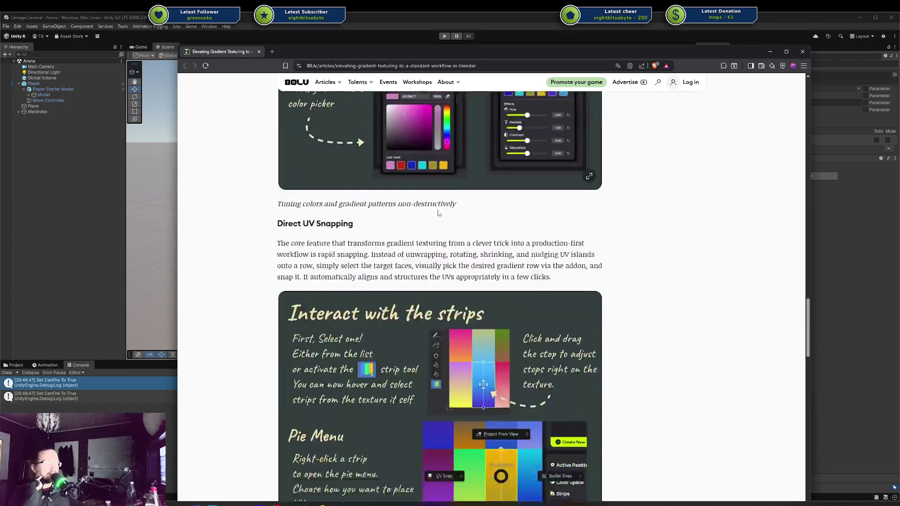
scroll(437, 213, down, 10)
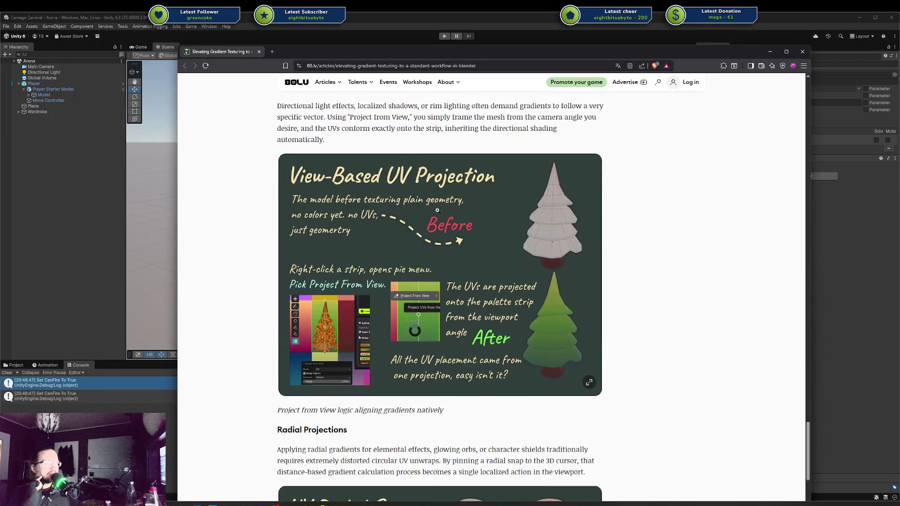
scroll(423, 168, down, 15)
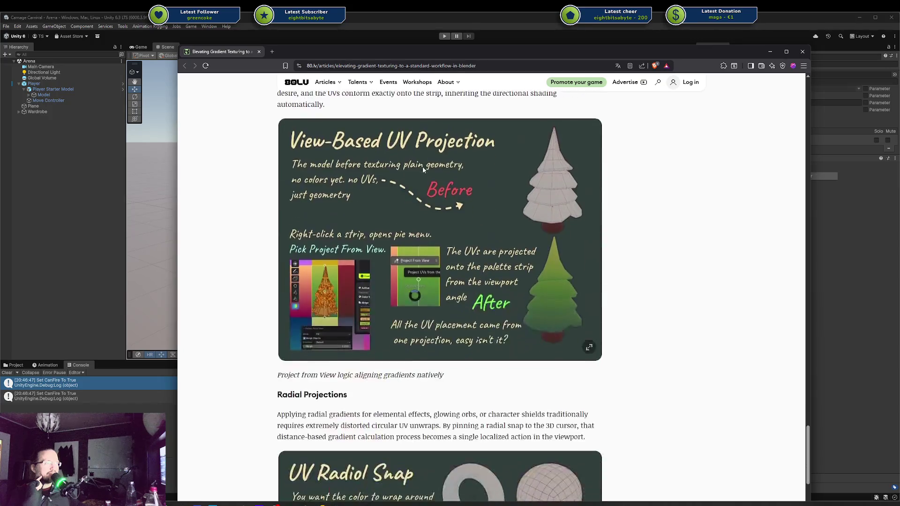
scroll(423, 169, up, 7)
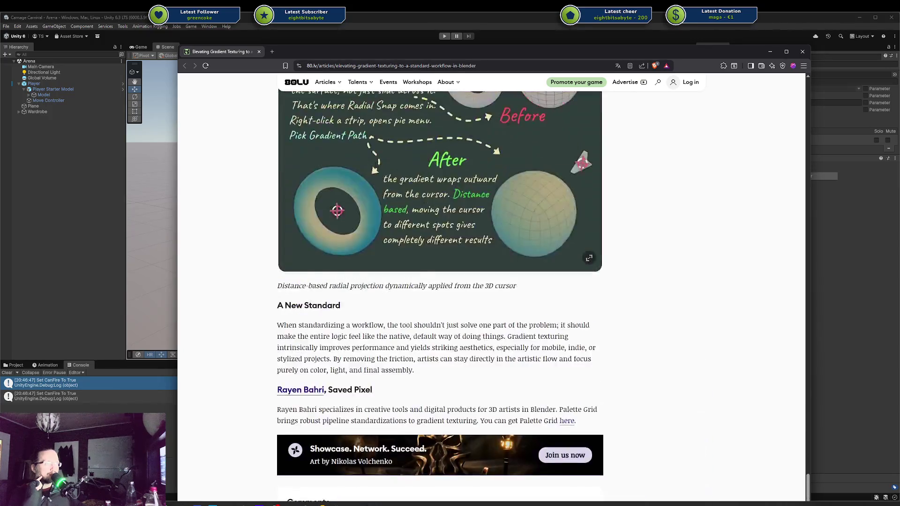
scroll(632, 309, up, 5)
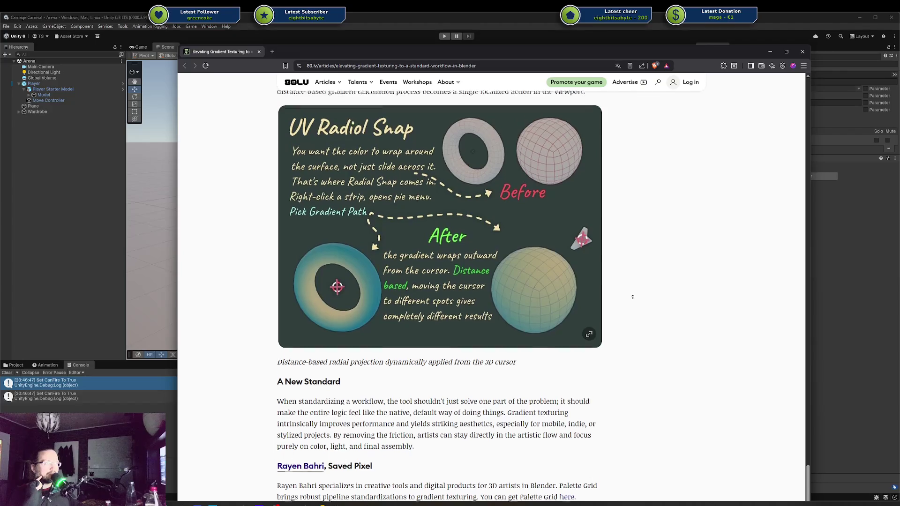
scroll(616, 291, up, 10)
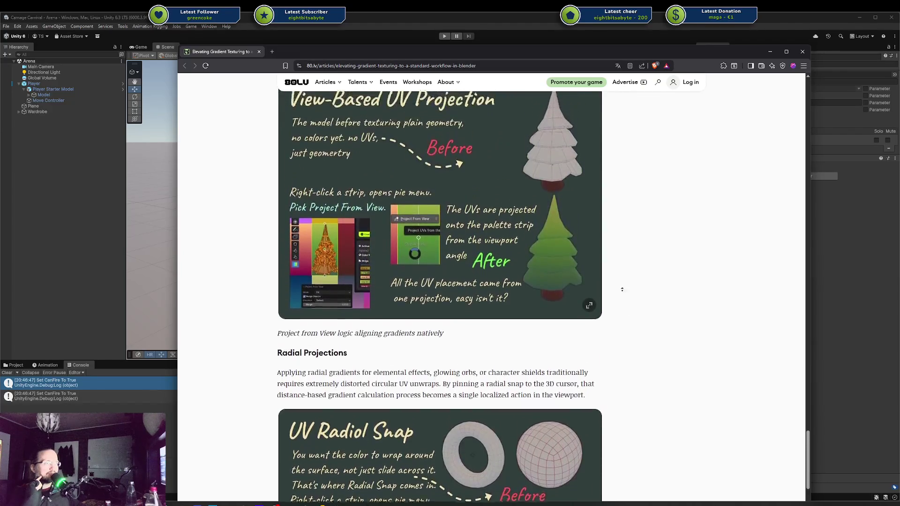
scroll(625, 290, up, 2)
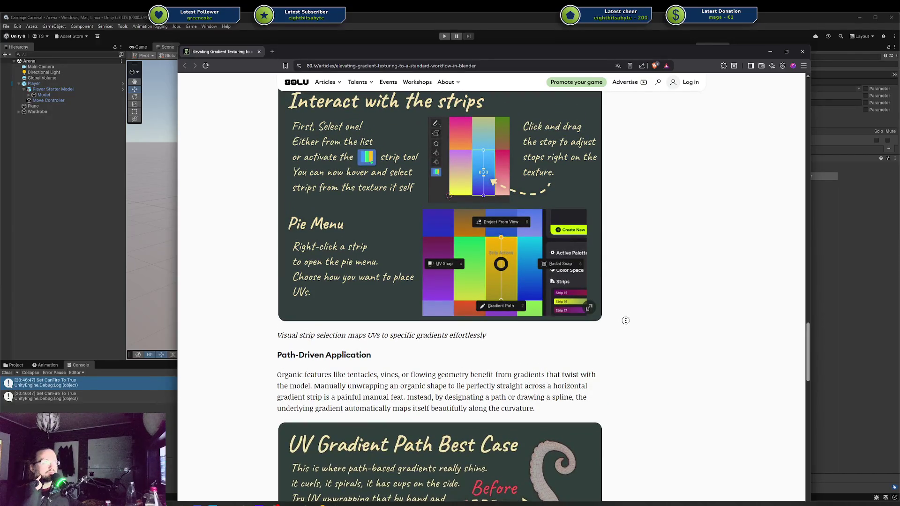
scroll(630, 315, up, 10)
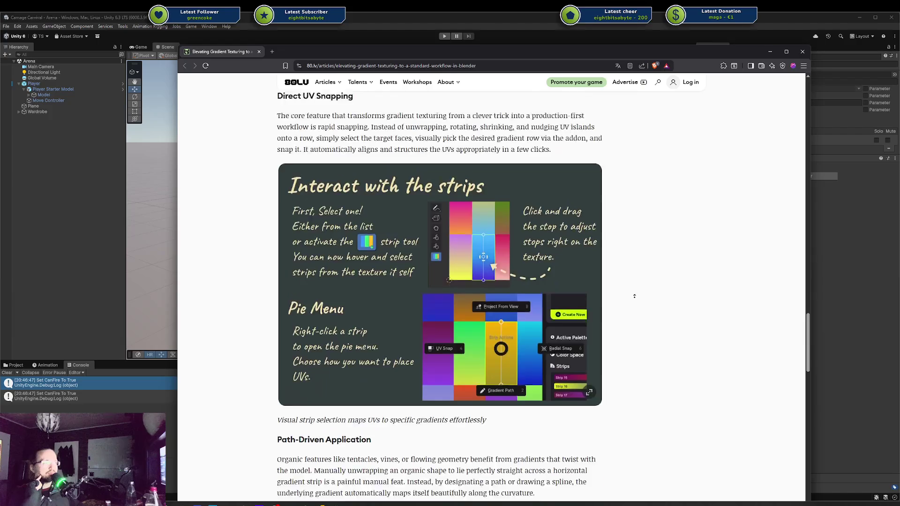
scroll(635, 298, up, 6)
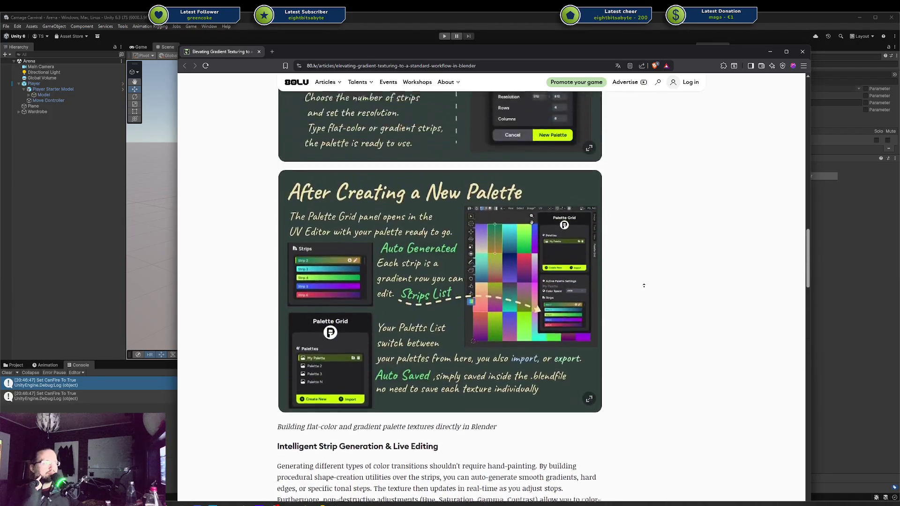
scroll(651, 296, up, 15)
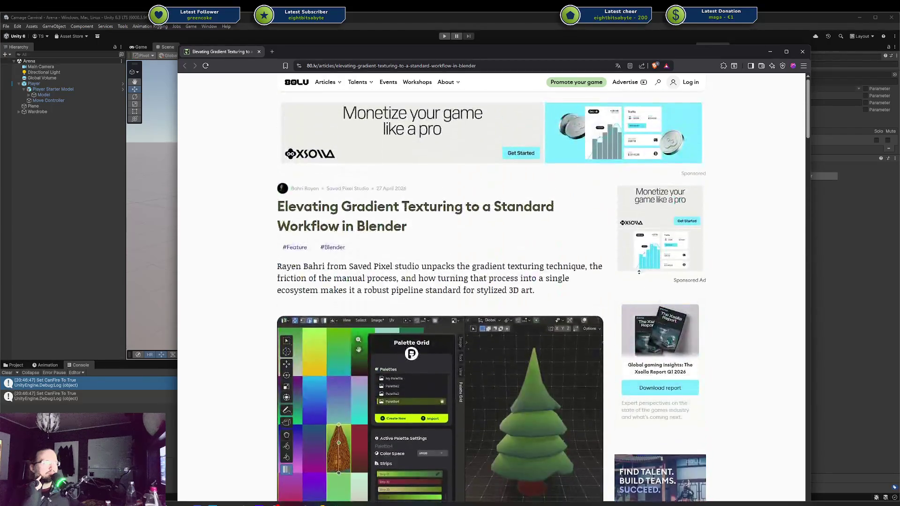
Scroll down to the article's Top stories section and bring the Unity editor forward
scroll(565, 280, down, 4)
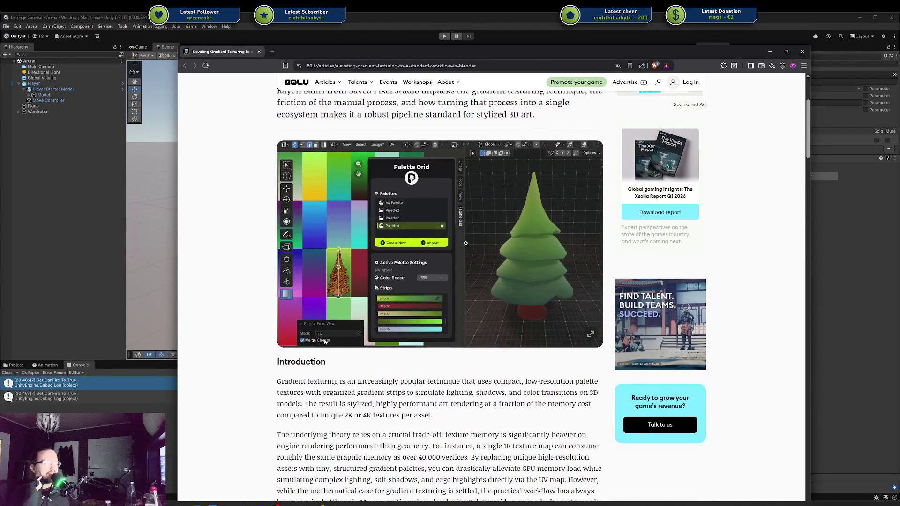
scroll(331, 307, down, 1)
scroll(366, 269, down, 10)
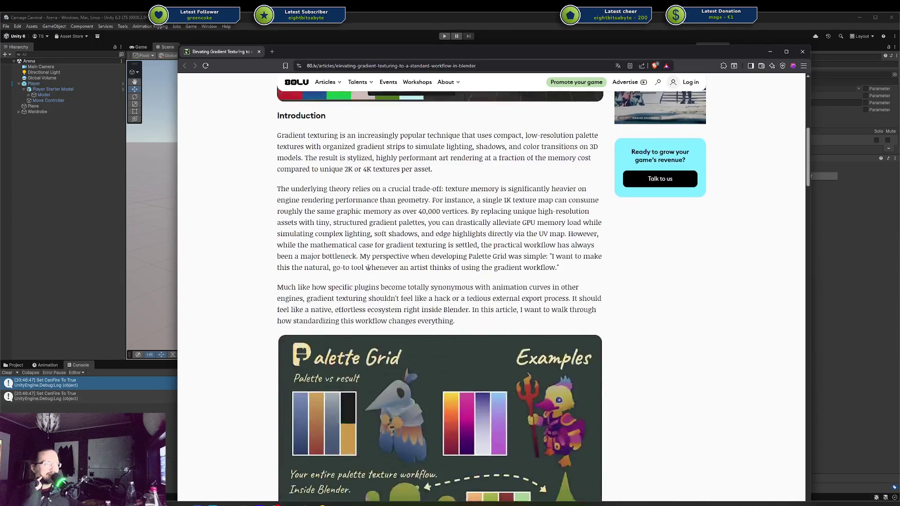
scroll(421, 245, down, 12)
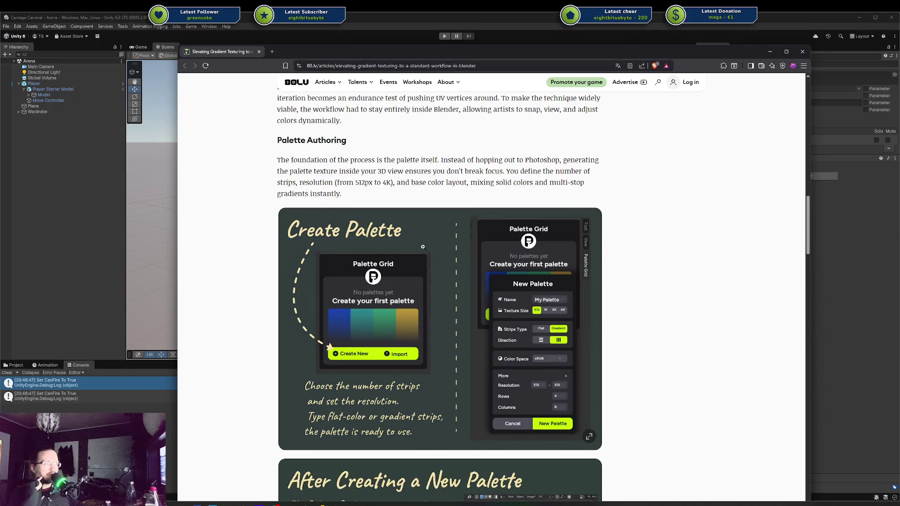
scroll(422, 246, down, 10)
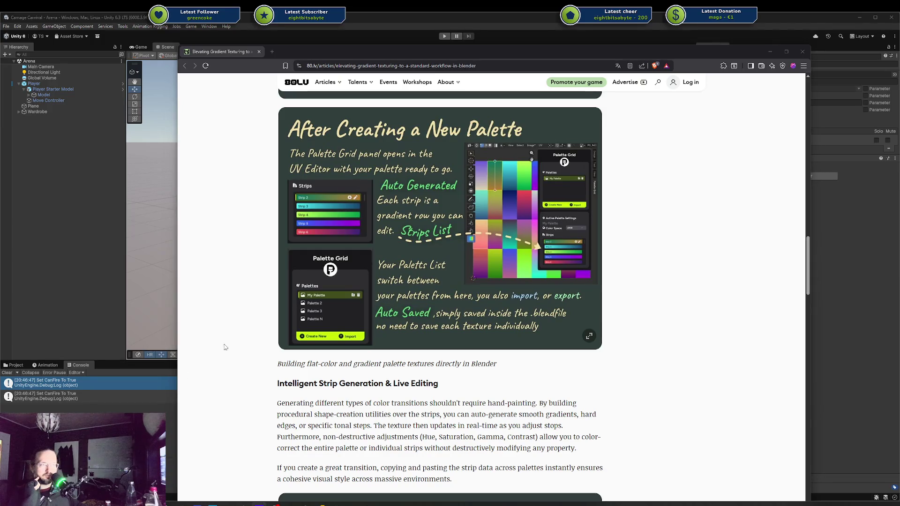
scroll(430, 274, down, 7)
scroll(430, 273, down, 19)
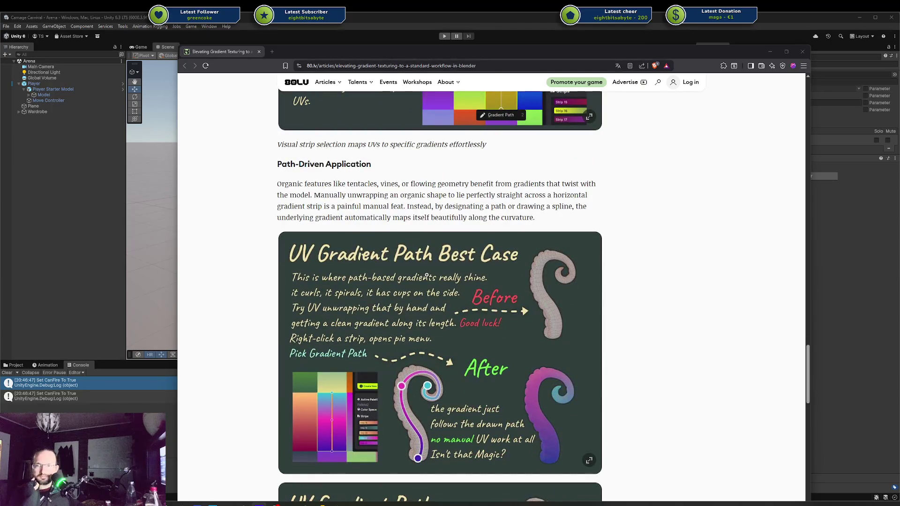
scroll(427, 275, down, 20)
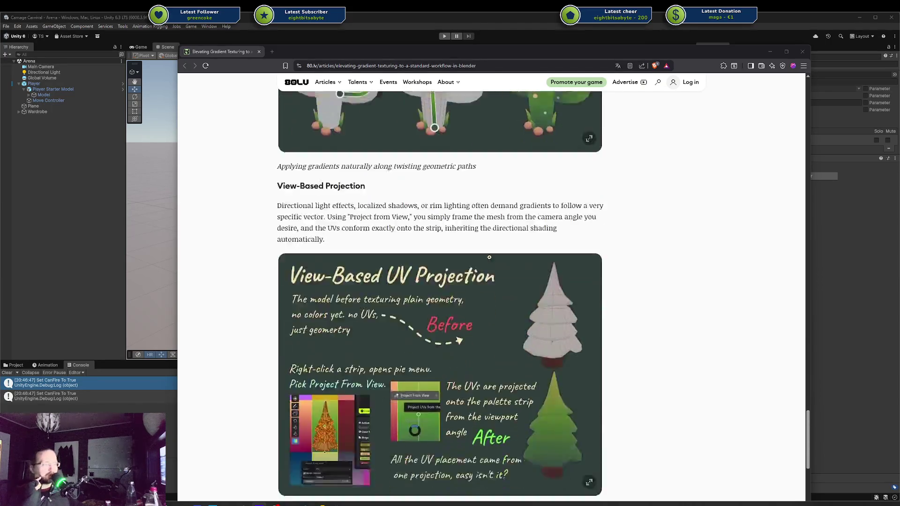
scroll(484, 263, down, 8)
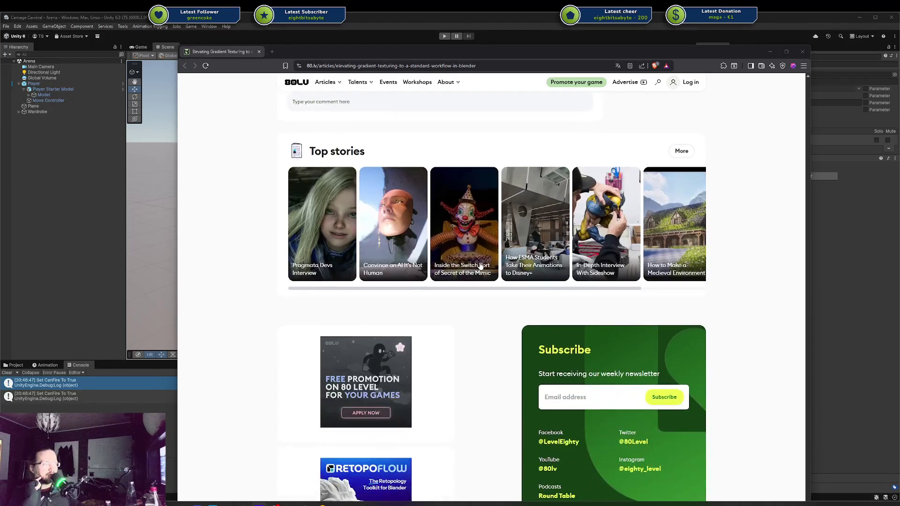
click(555, 43)
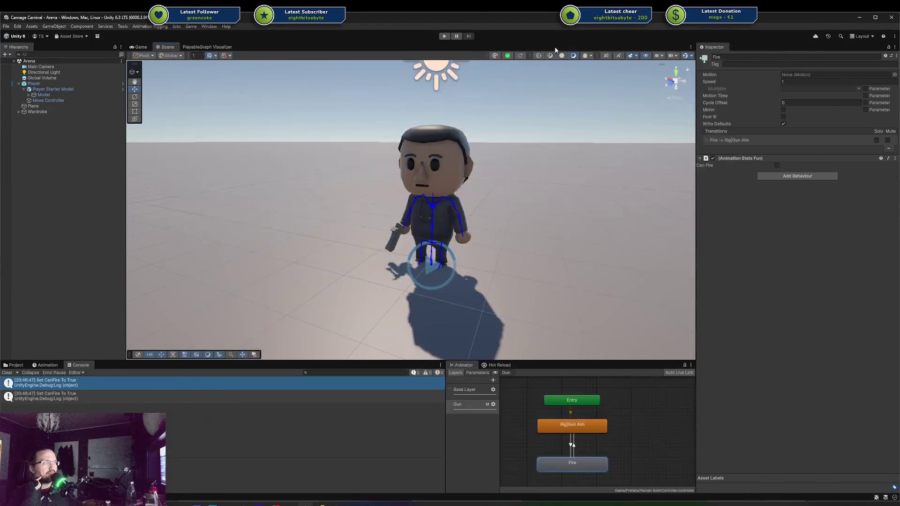
Bring the article browser back from the taskbar and make its window slightly taller
mouse_move(243, 504)
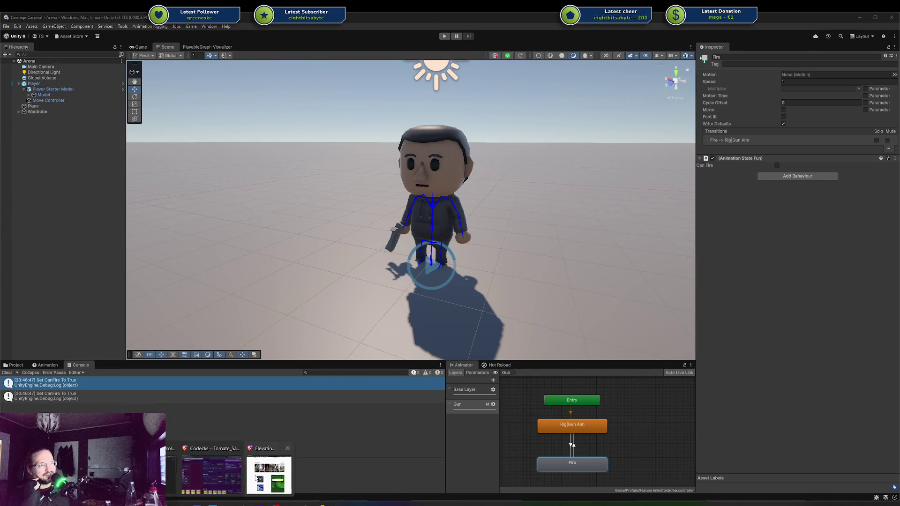
click(267, 469)
mouse_move(521, 44)
mouse_down()
mouse_move(516, 89)
mouse_move(509, 26)
mouse_move(502, 75)
mouse_move(496, 38)
mouse_up()
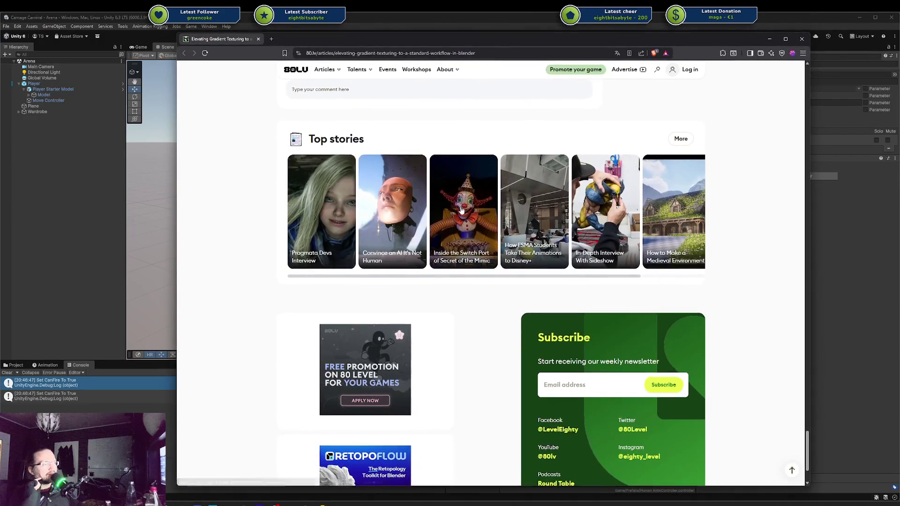
Scroll the article, then merge the Saved Pixel Palette Grid window into the browser as a tab
scroll(461, 211, down, 2)
scroll(478, 255, up, 8)
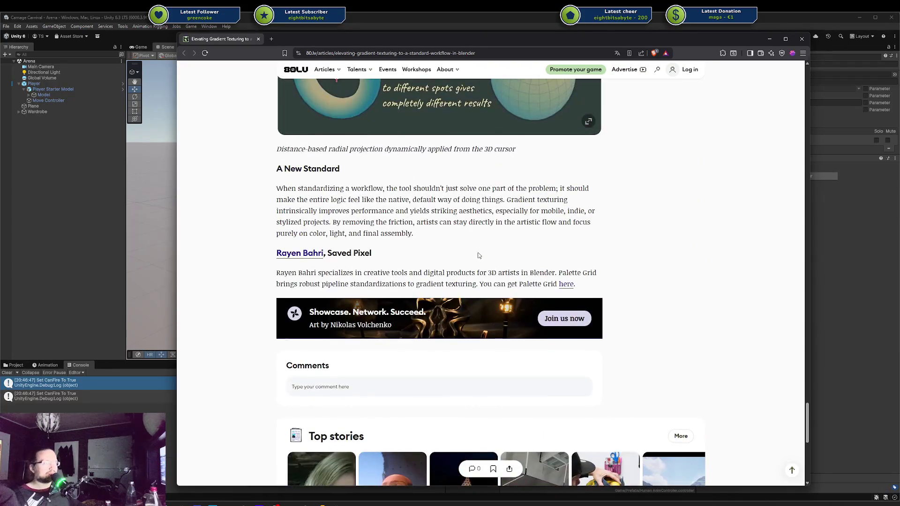
scroll(478, 255, up, 10)
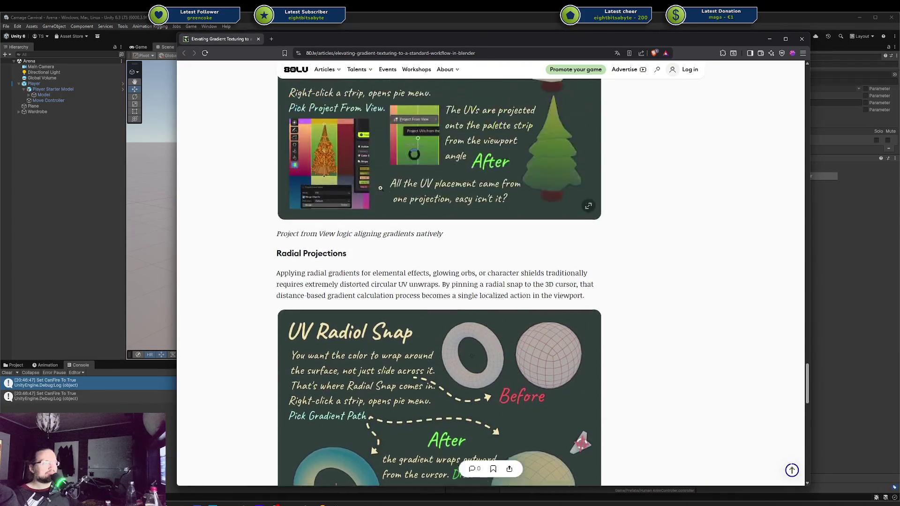
scroll(380, 188, up, 15)
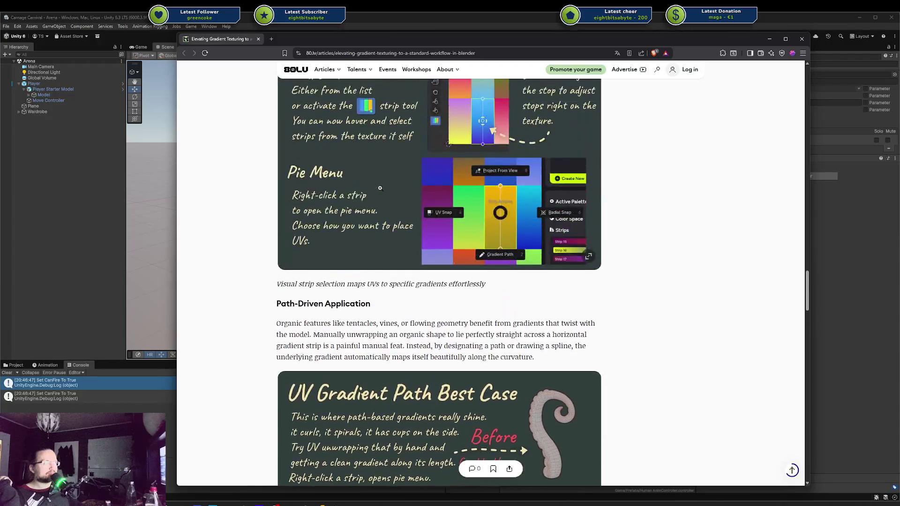
scroll(380, 188, up, 15)
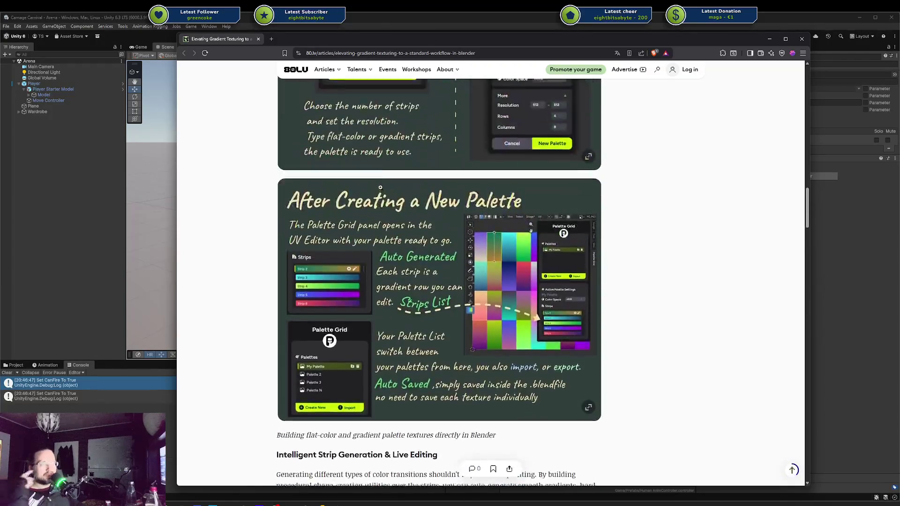
scroll(380, 188, up, 15)
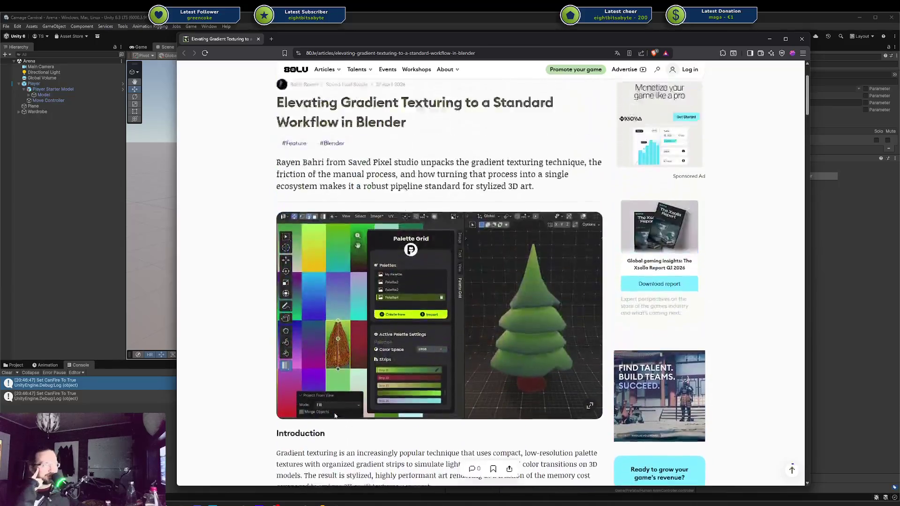
scroll(402, 186, up, 3)
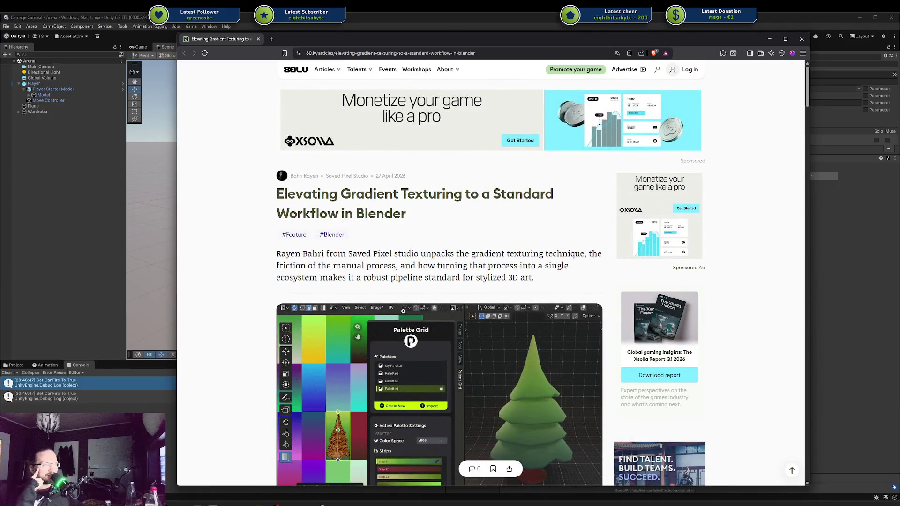
scroll(403, 311, down, 2)
scroll(332, 207, down, 10)
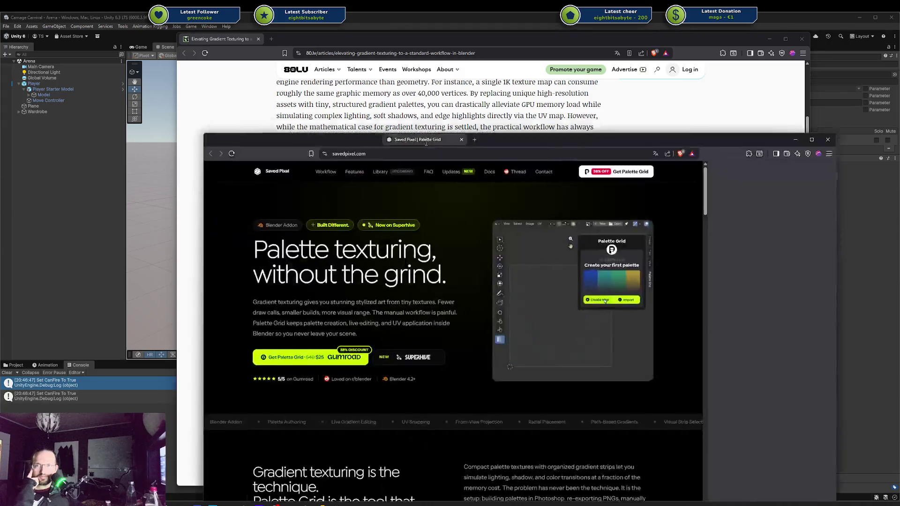
mouse_move(262, 145)
mouse_down()
mouse_move(206, 49)
mouse_move(231, 42)
mouse_up()
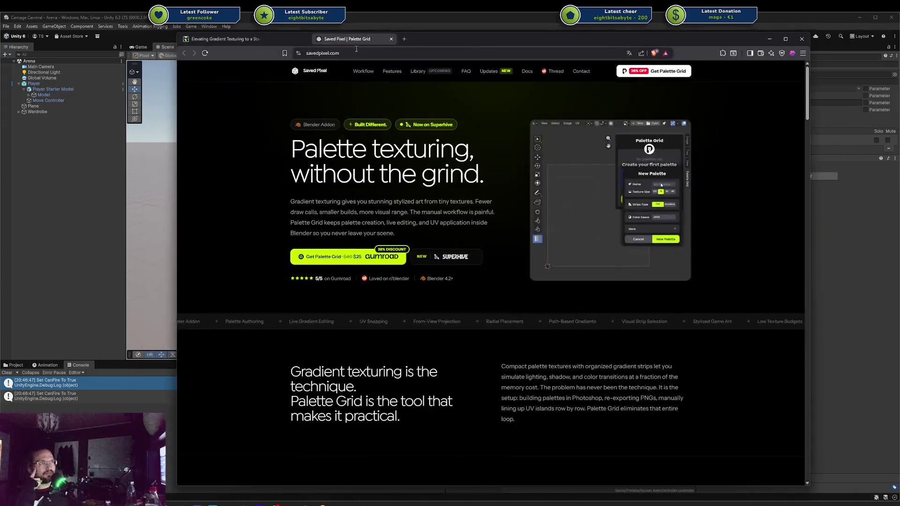
Close the gradient texturing article tab and scroll through the Palette Grid page
middle_click(231, 42)
scroll(316, 214, down, 3)
scroll(368, 243, up, 2)
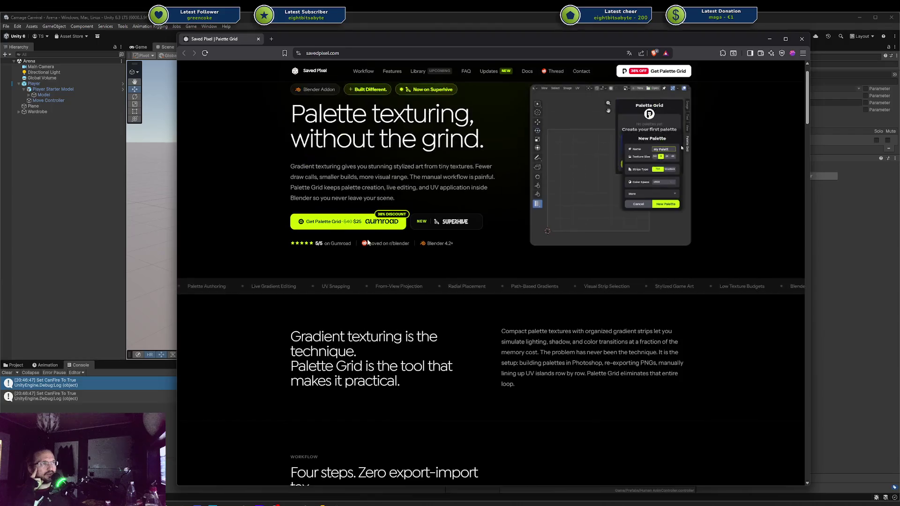
scroll(454, 292, down, 5)
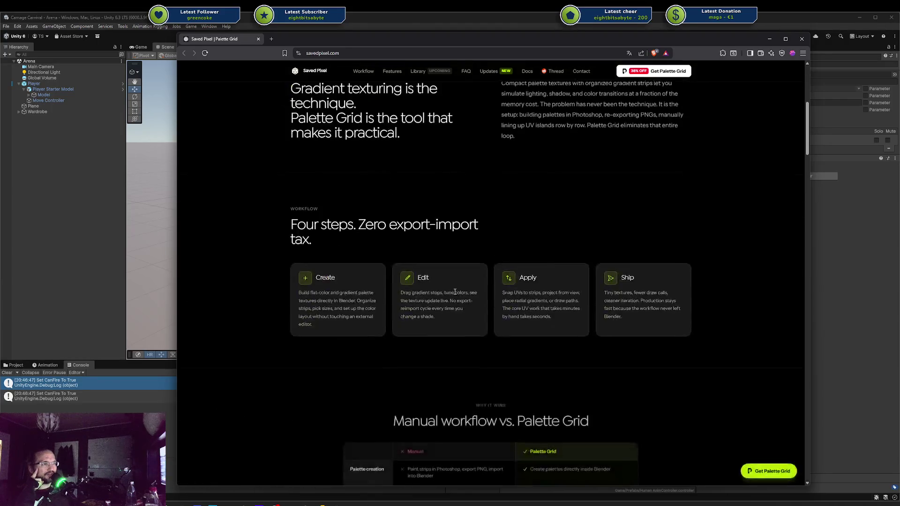
scroll(453, 290, down, 10)
scroll(452, 294, up, 16)
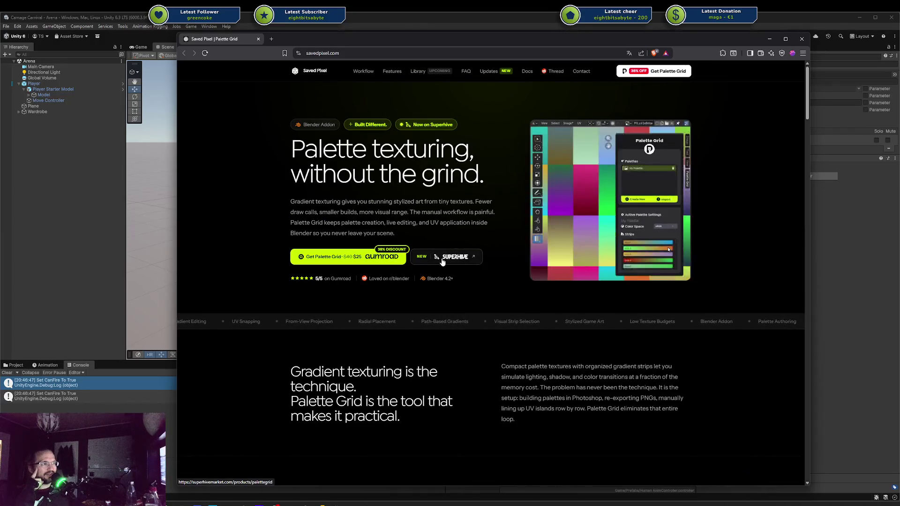
scroll(375, 265, down, 4)
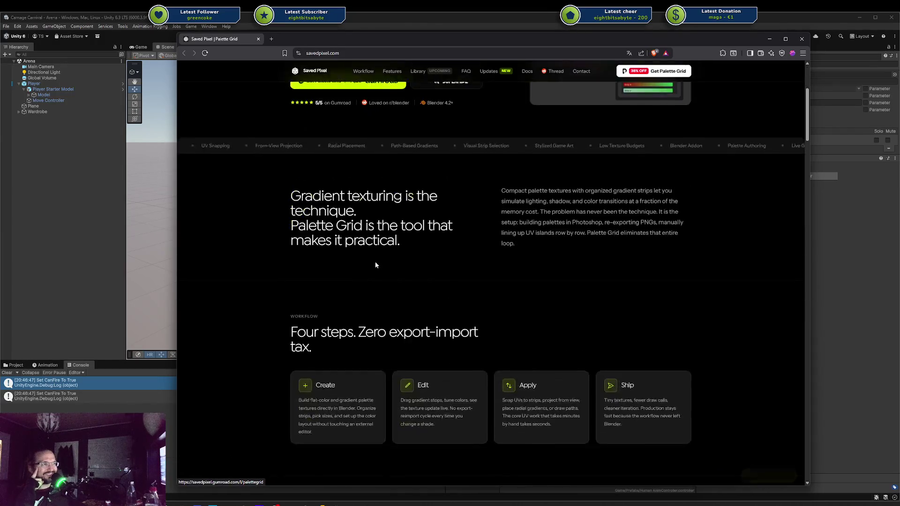
scroll(375, 265, down, 16)
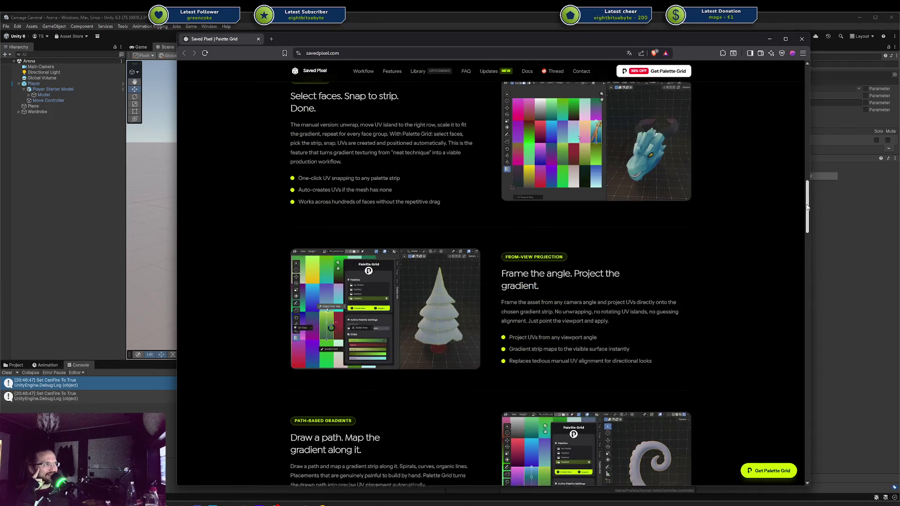
mouse_move(807, 206)
mouse_down()
mouse_move(775, 316)
mouse_move(763, 488)
mouse_move(771, 342)
mouse_up()
scroll(767, 436, up, 1)
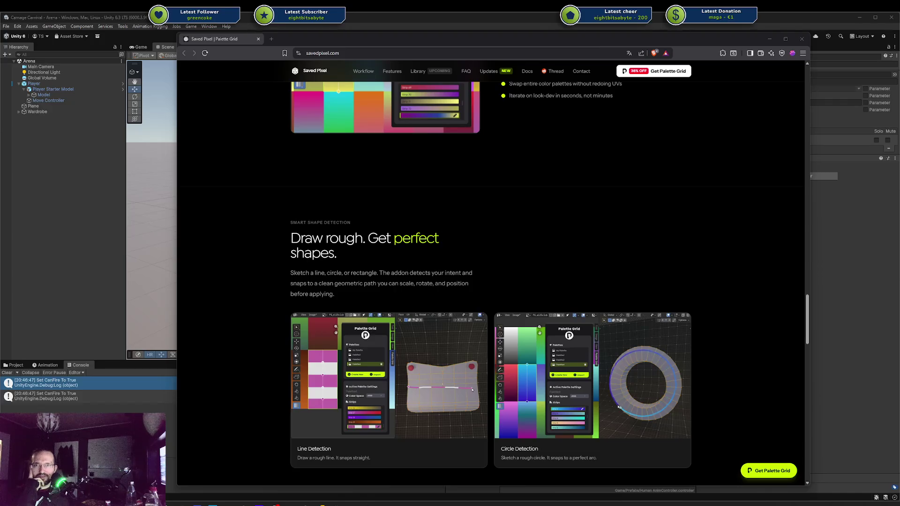
View the gradient path demo image separately, then return to the Palette Grid page's top
click(325, 435)
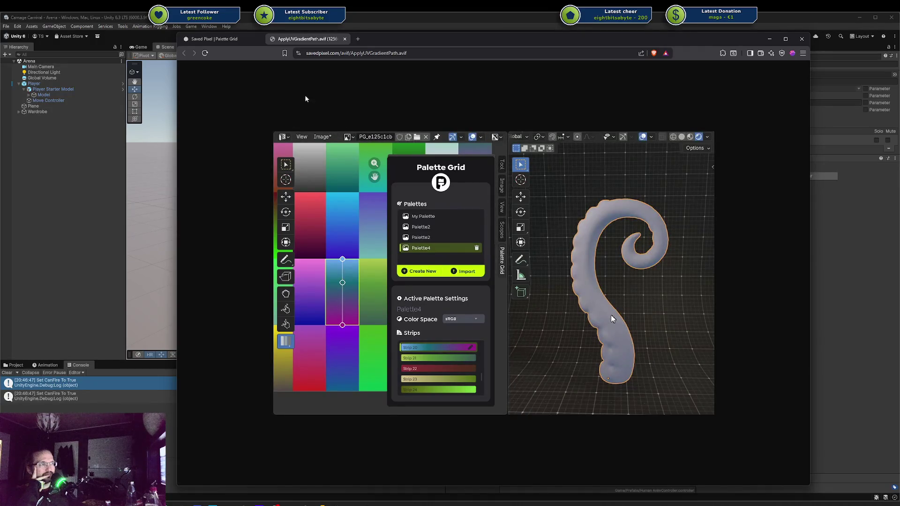
click(224, 40)
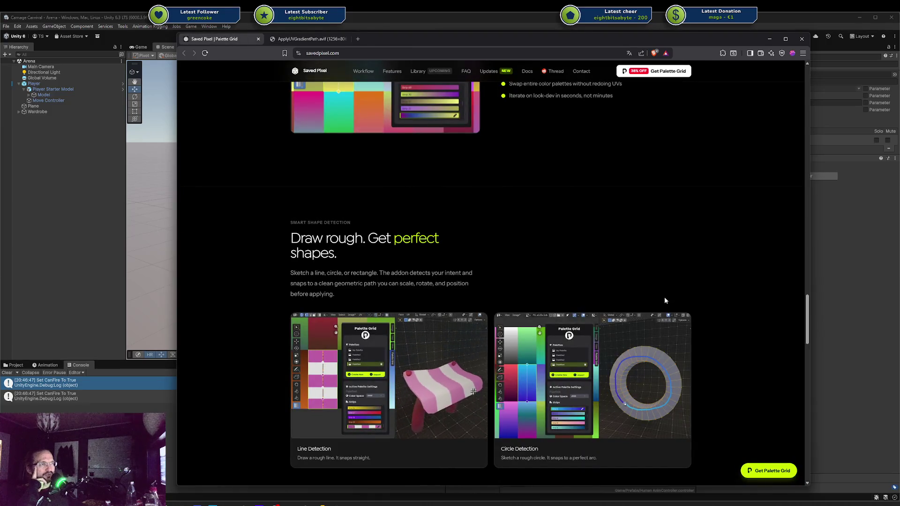
scroll(665, 295, up, 10)
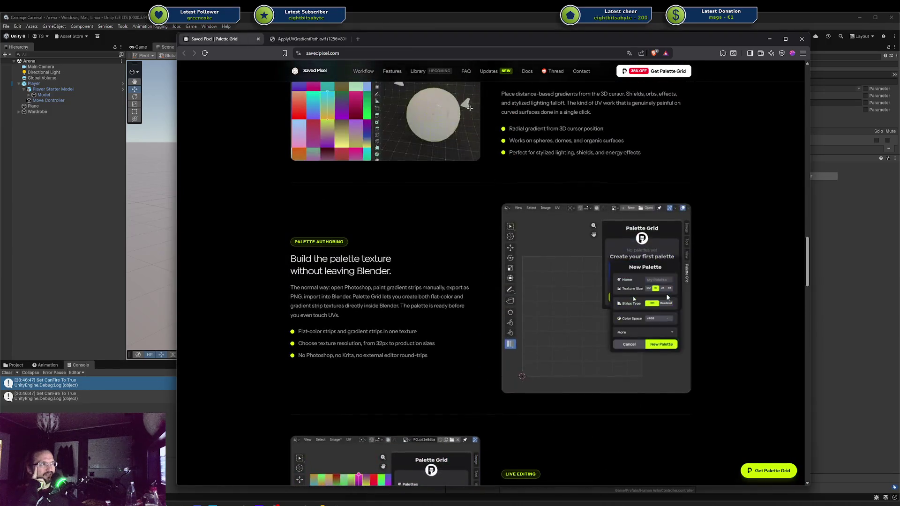
scroll(675, 294, up, 7)
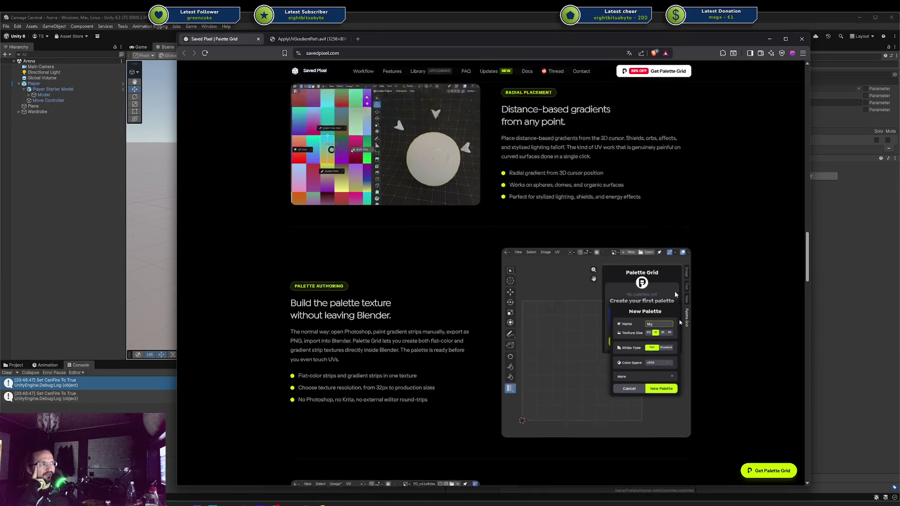
scroll(675, 294, up, 3)
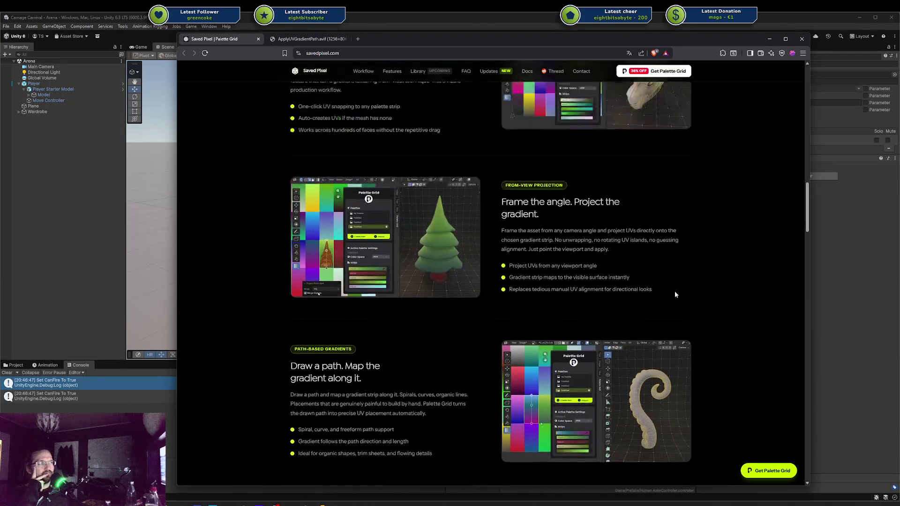
scroll(674, 295, up, 2)
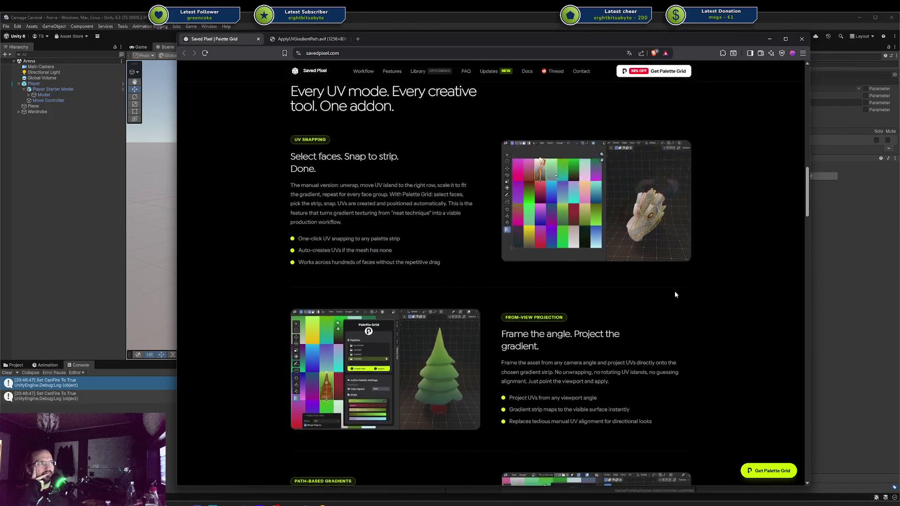
scroll(674, 294, up, 1)
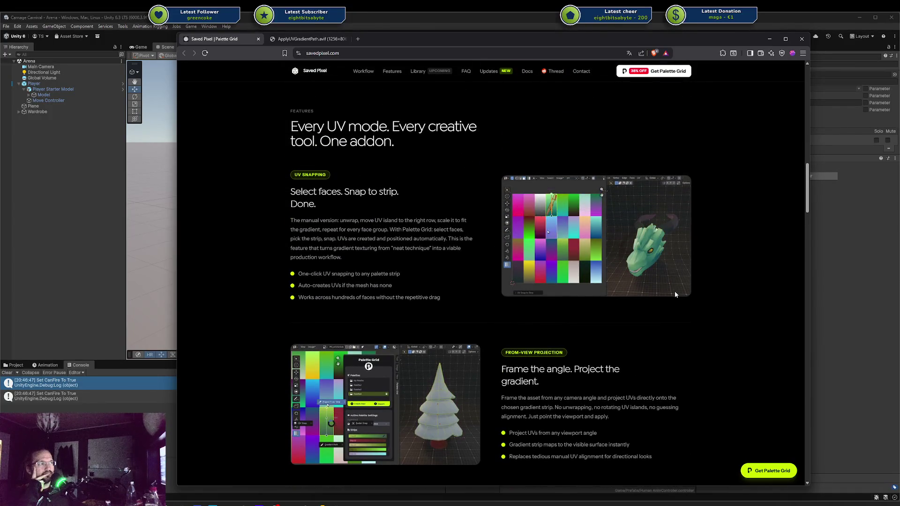
scroll(675, 294, up, 10)
scroll(673, 291, down, 4)
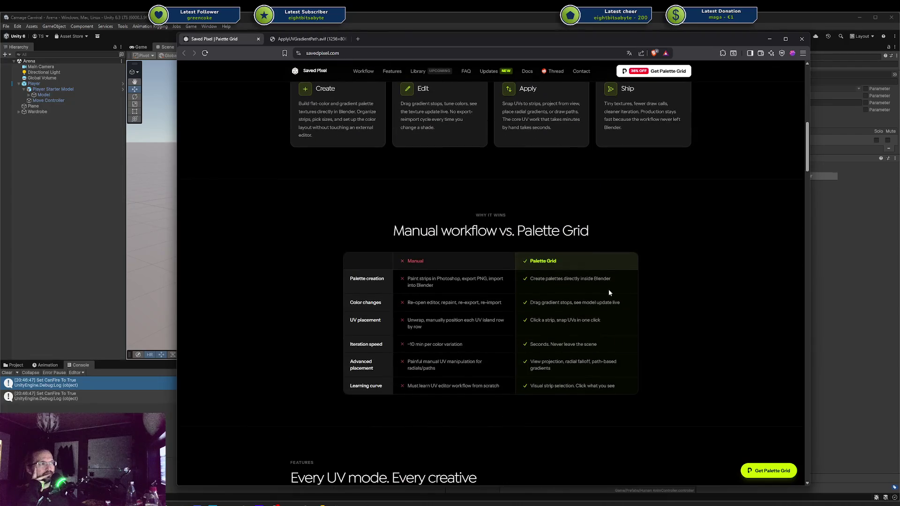
Clear an accidental text selection and open the Gumroad product page in a new tab
drag(570, 320, 574, 362)
click(575, 361)
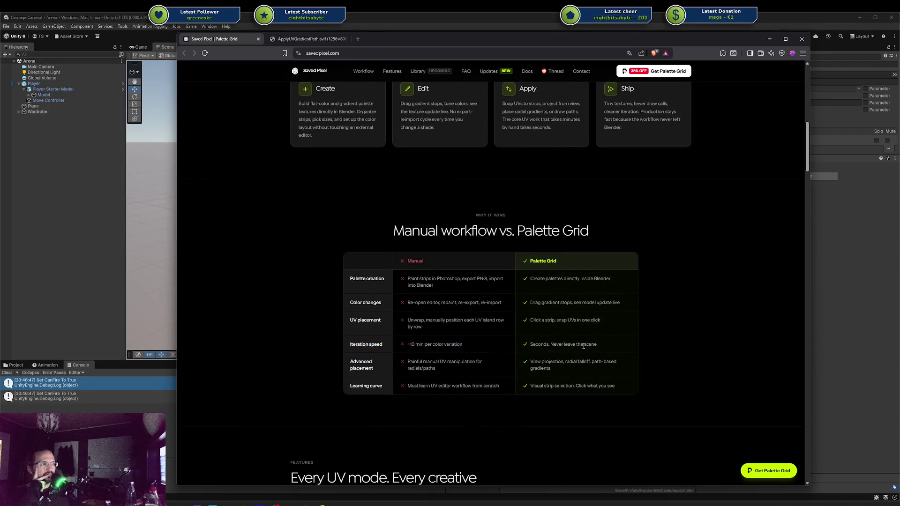
scroll(583, 345, up, 14)
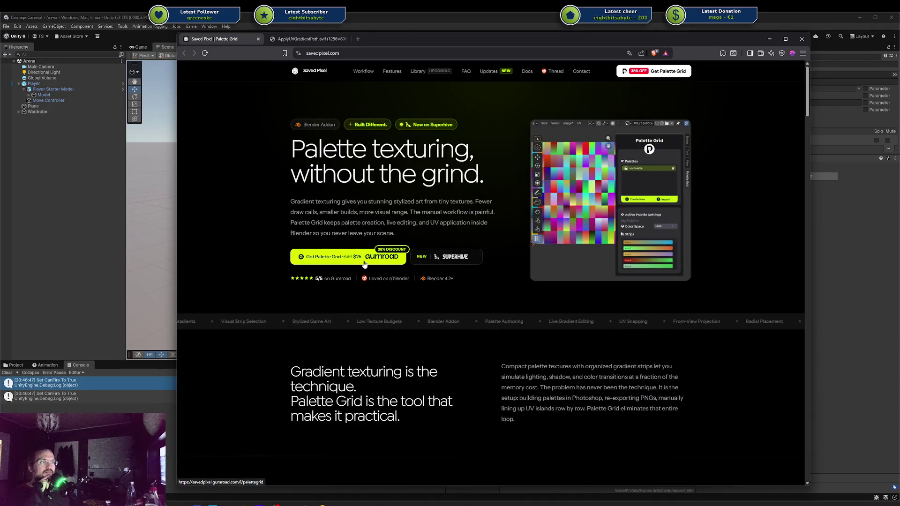
middle_click(364, 264)
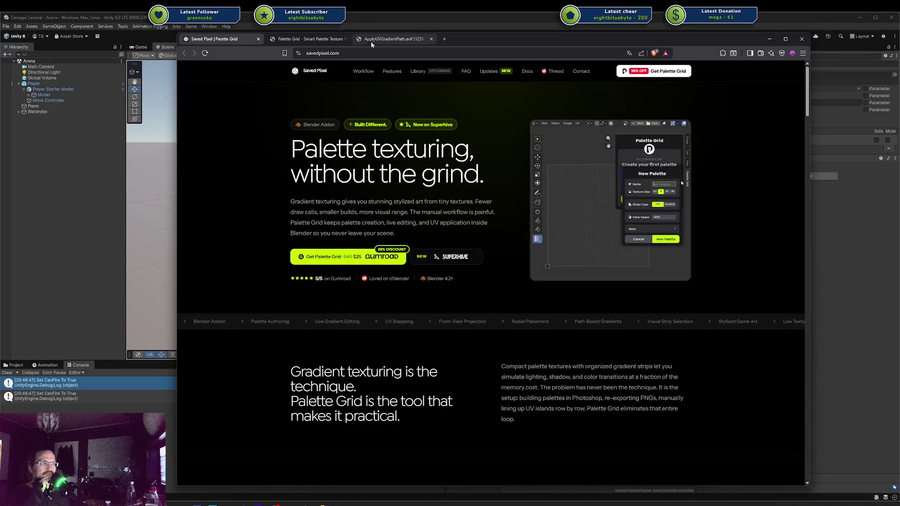
click(302, 38)
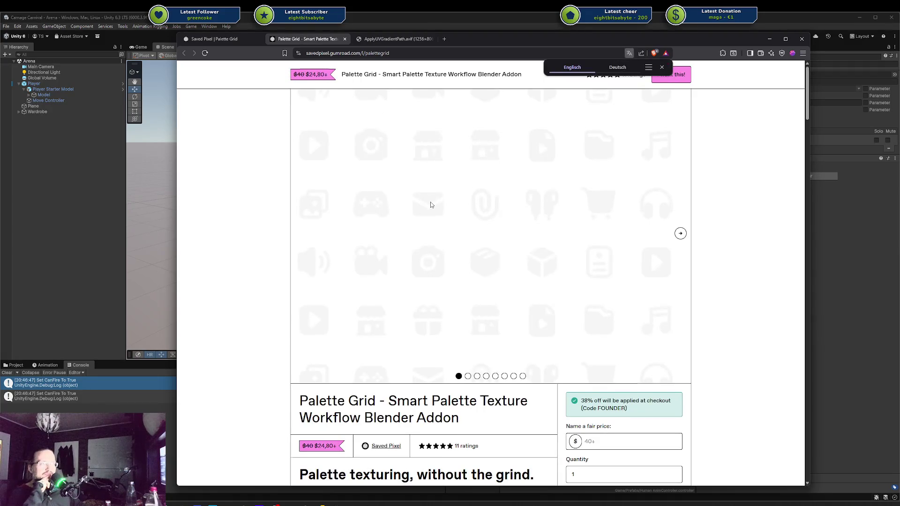
Scroll through the Gumroad Palette Grid product page, then close its tab
scroll(432, 201, down, 2)
scroll(378, 276, up, 2)
scroll(378, 275, down, 5)
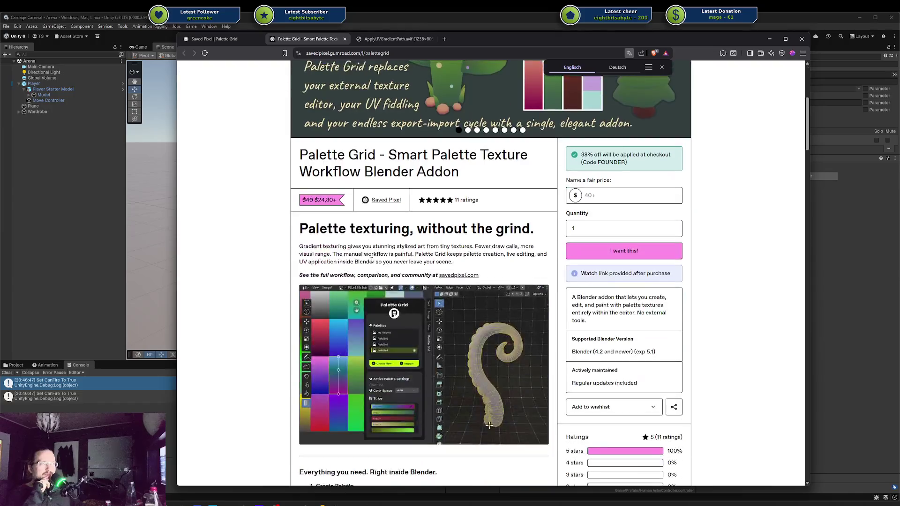
scroll(373, 260, down, 4)
scroll(372, 255, down, 5)
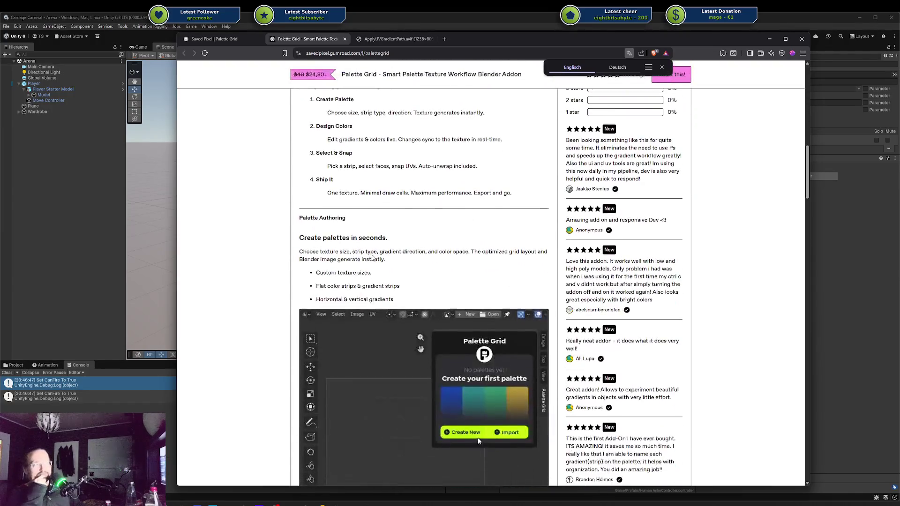
scroll(372, 251, down, 10)
scroll(378, 252, down, 15)
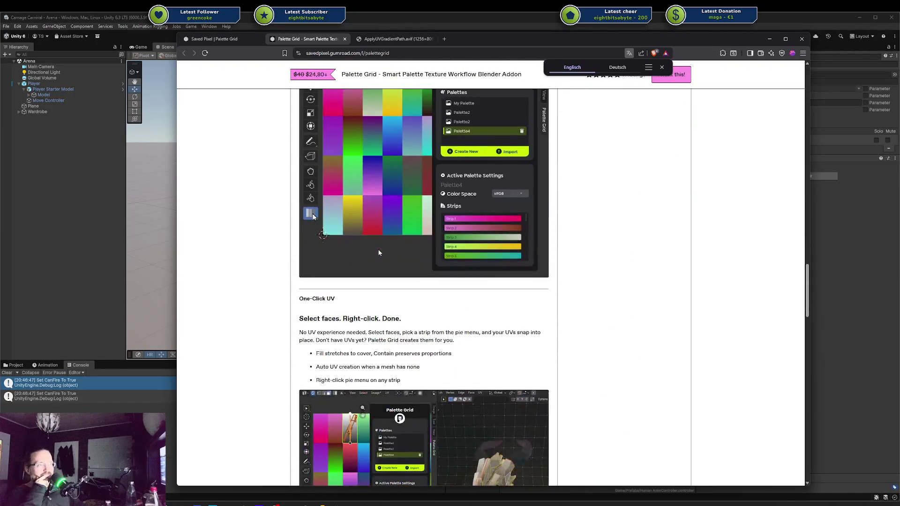
scroll(378, 253, down, 11)
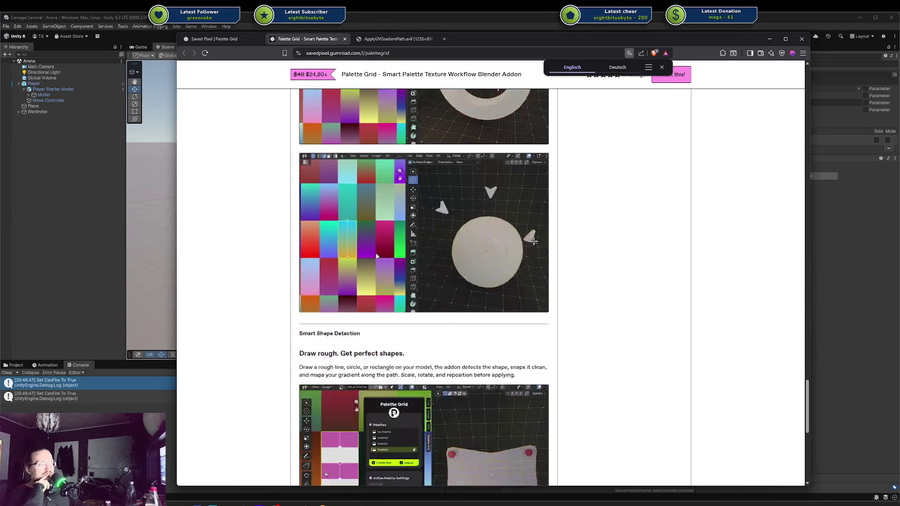
scroll(623, 328, down, 3)
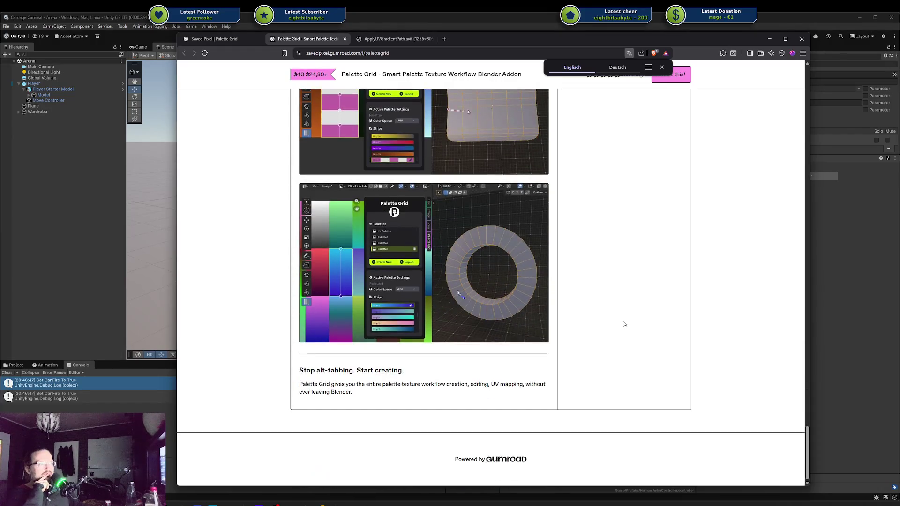
scroll(604, 253, up, 12)
scroll(609, 258, up, 14)
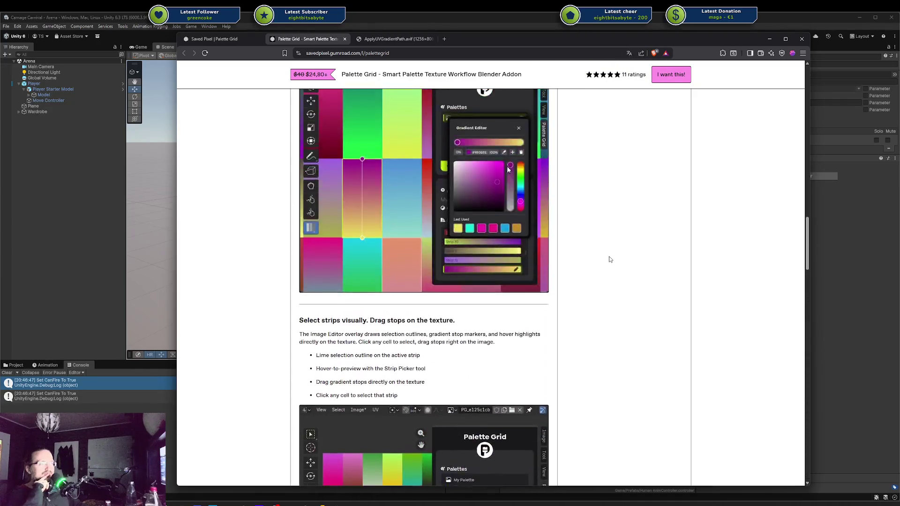
middle_click(306, 42)
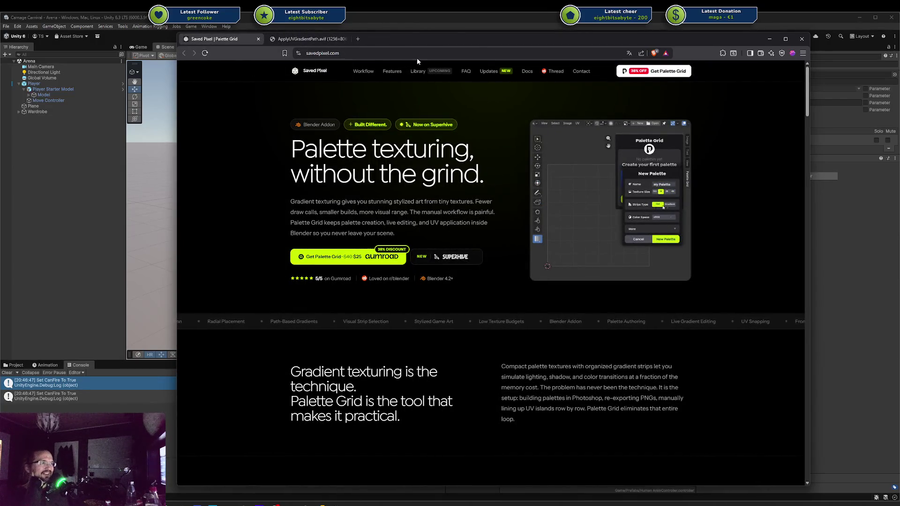
Open the Palettegrid Superhive Market page ($24.80) in a new tab and view it
middle_click(443, 254)
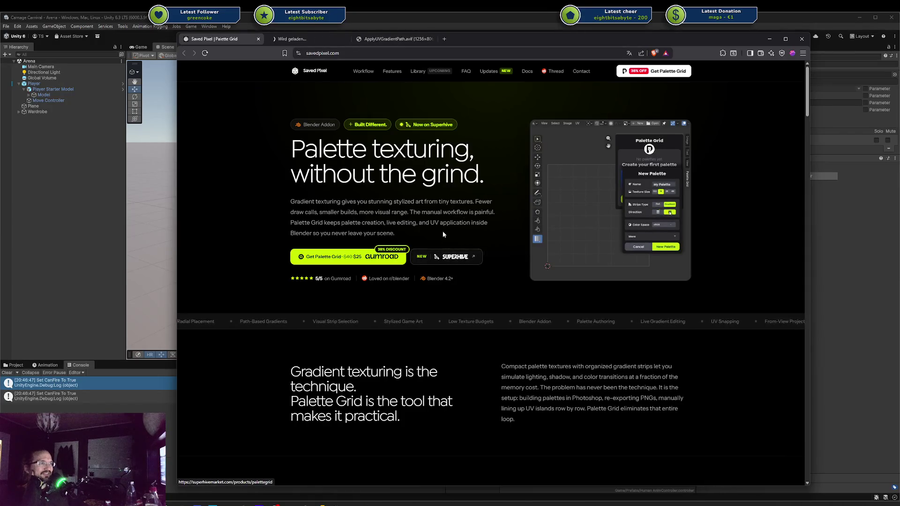
click(311, 42)
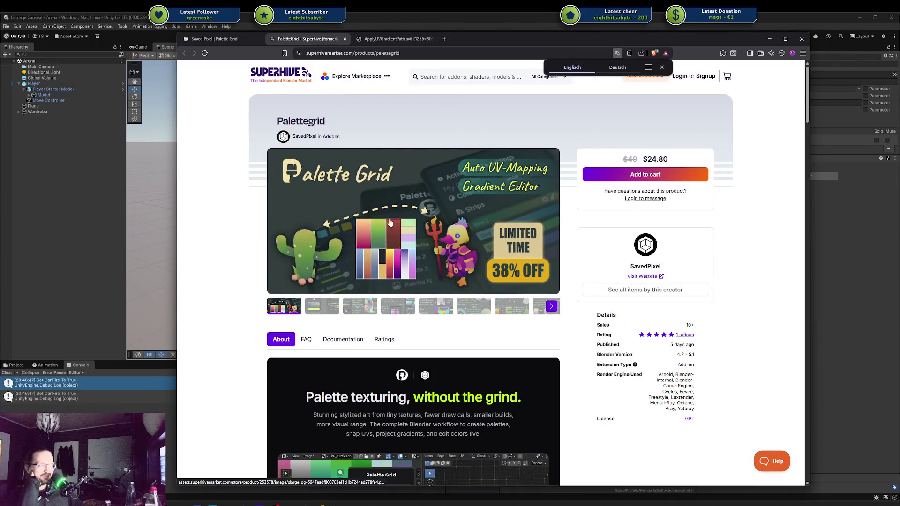
Scroll the Superhive Palettegrid listing and dismiss the page translation offer
scroll(396, 246, down, 3)
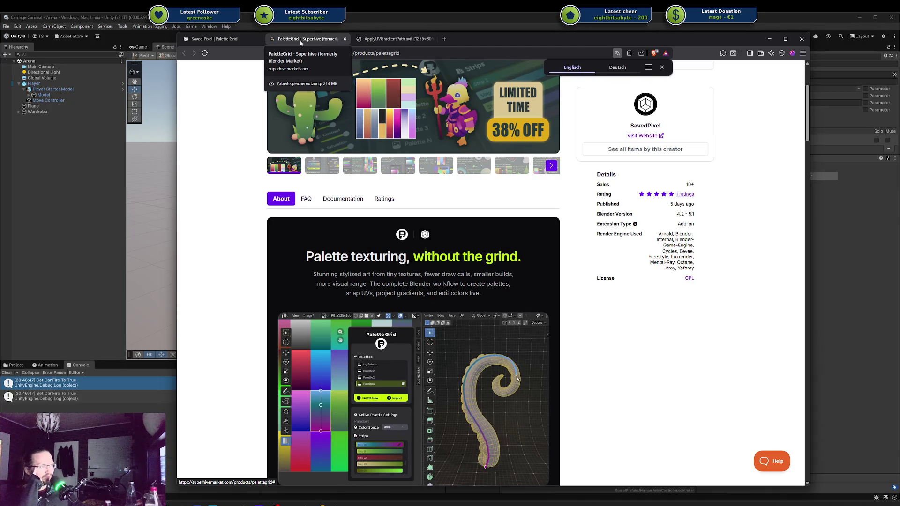
scroll(279, 187, down, 1)
scroll(231, 172, down, 6)
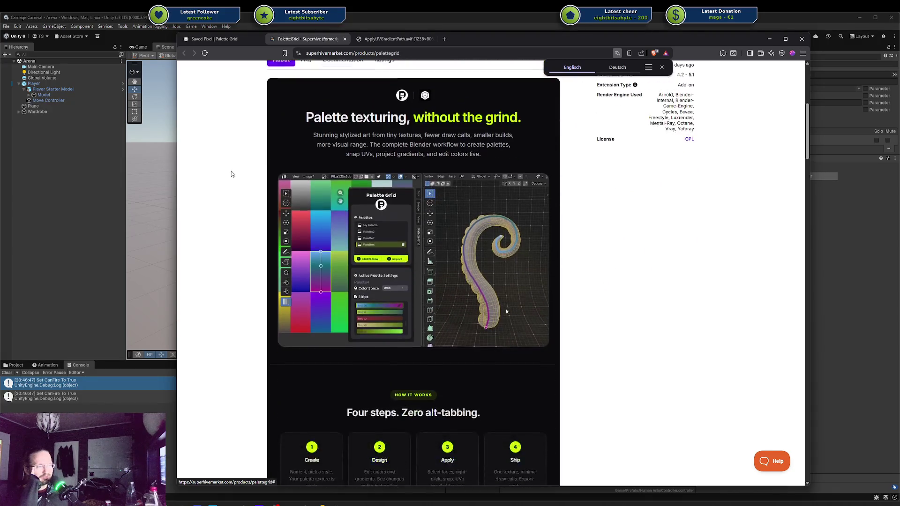
scroll(231, 171, down, 4)
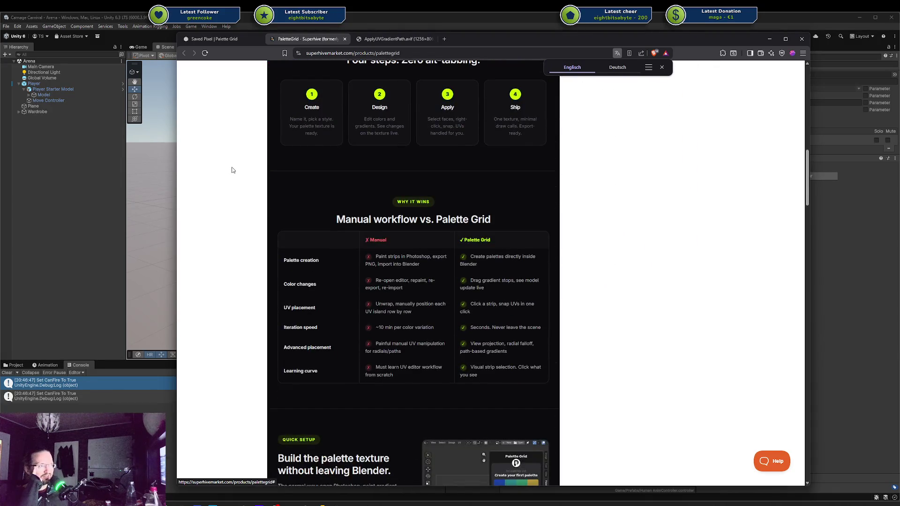
scroll(249, 158, up, 10)
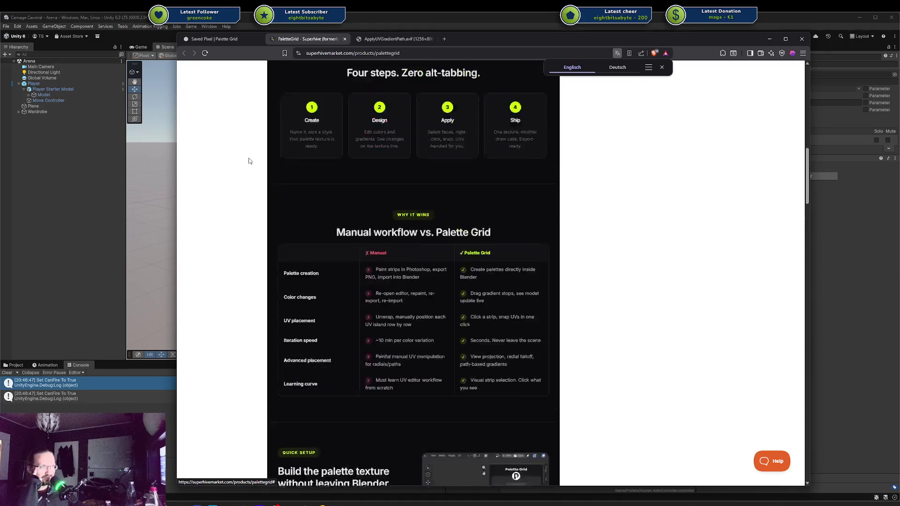
scroll(249, 160, up, 1)
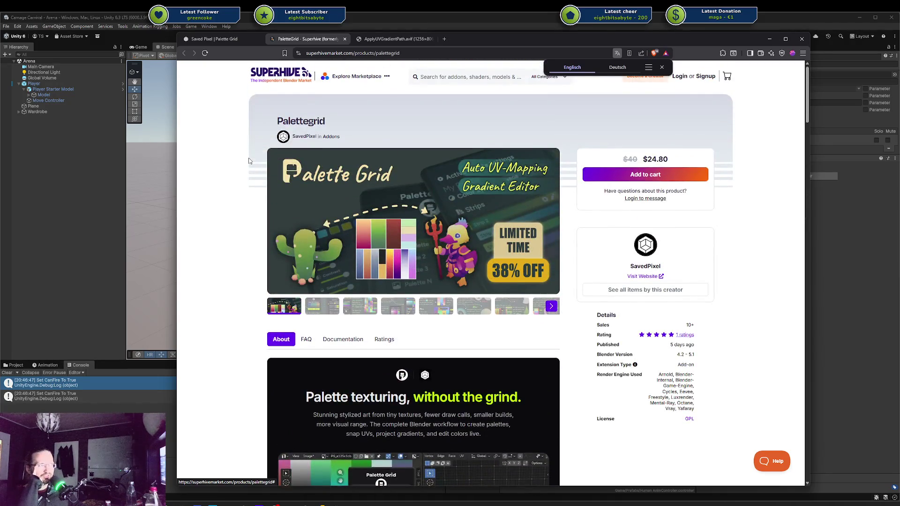
click(662, 68)
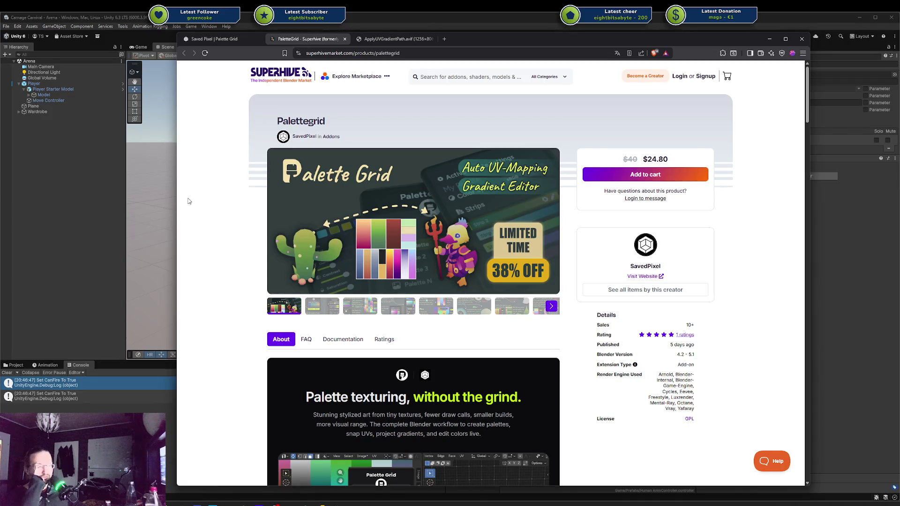
Finish reviewing the listing, close its tab, and view the ApplyUVGradientPath.avif image
scroll(247, 161, down, 2)
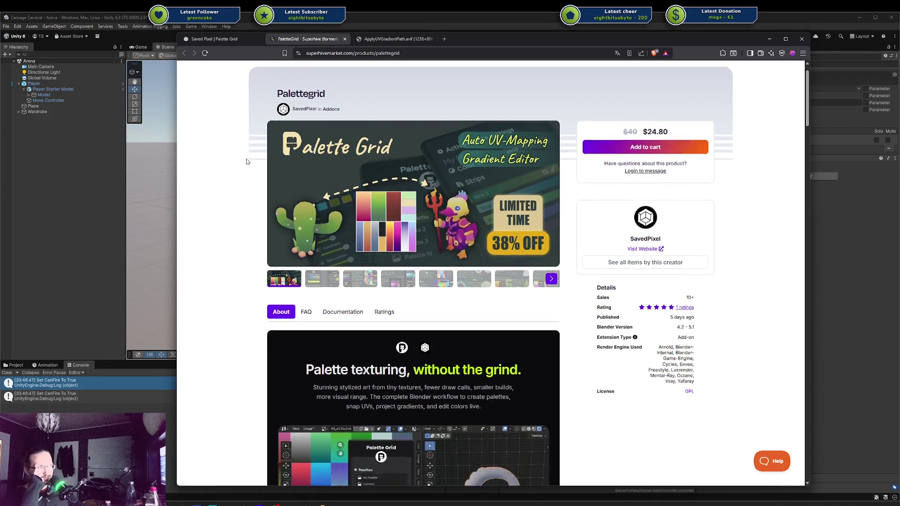
scroll(247, 161, down, 4)
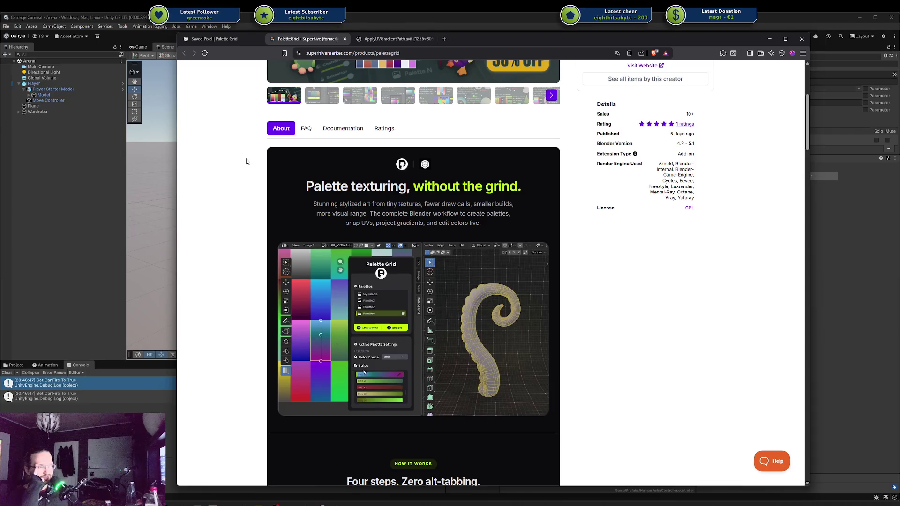
scroll(247, 161, up, 3)
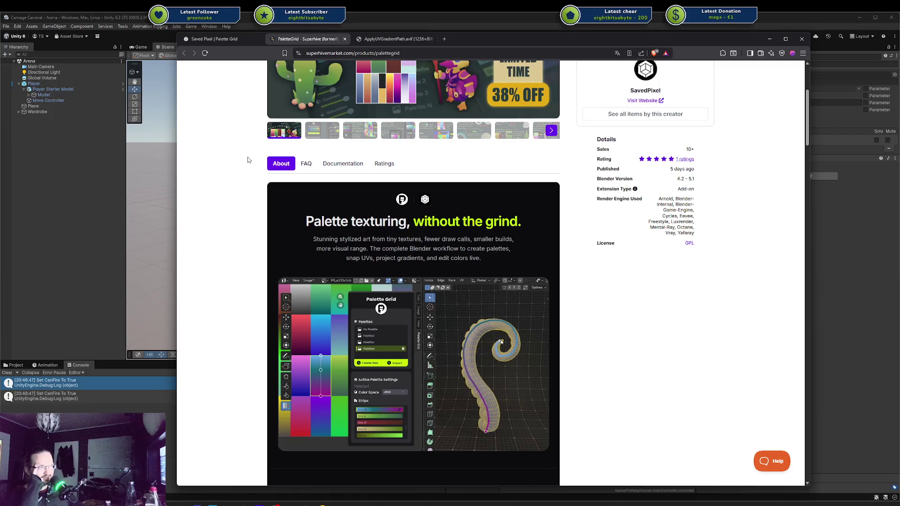
scroll(248, 158, up, 3)
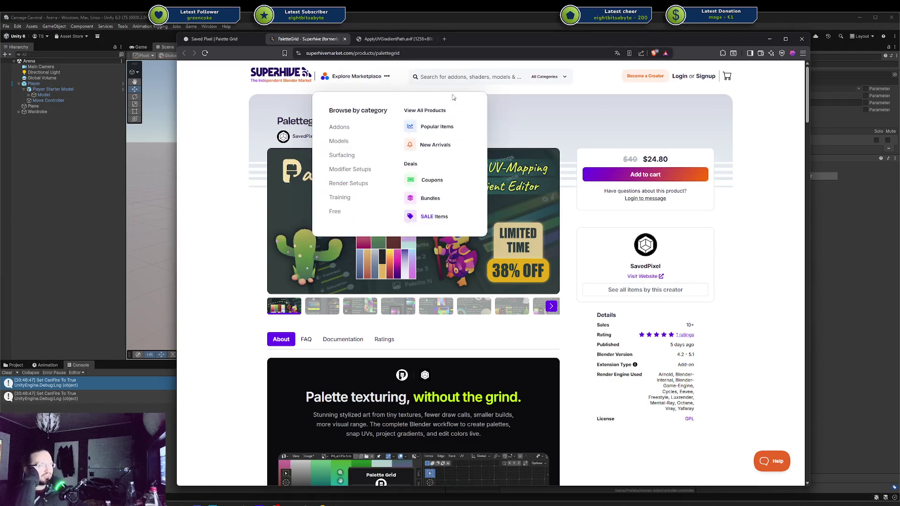
scroll(566, 125, down, 2)
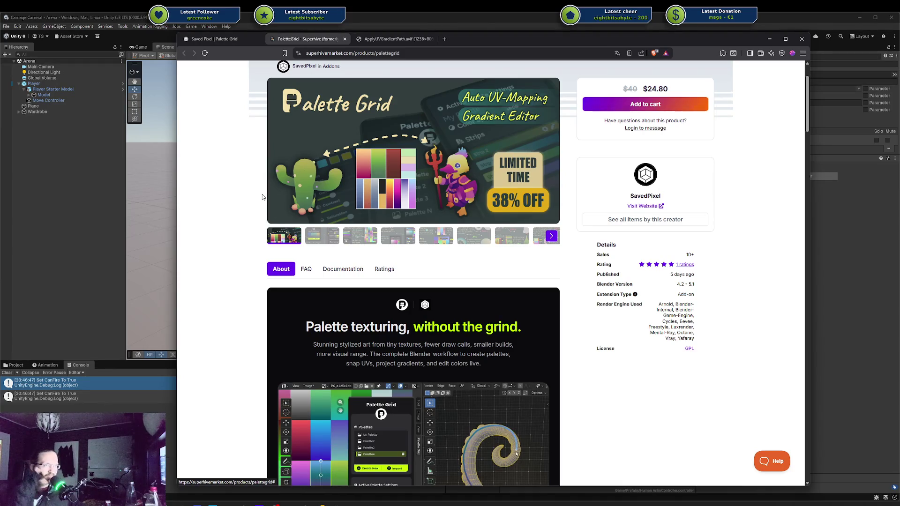
scroll(264, 197, up, 2)
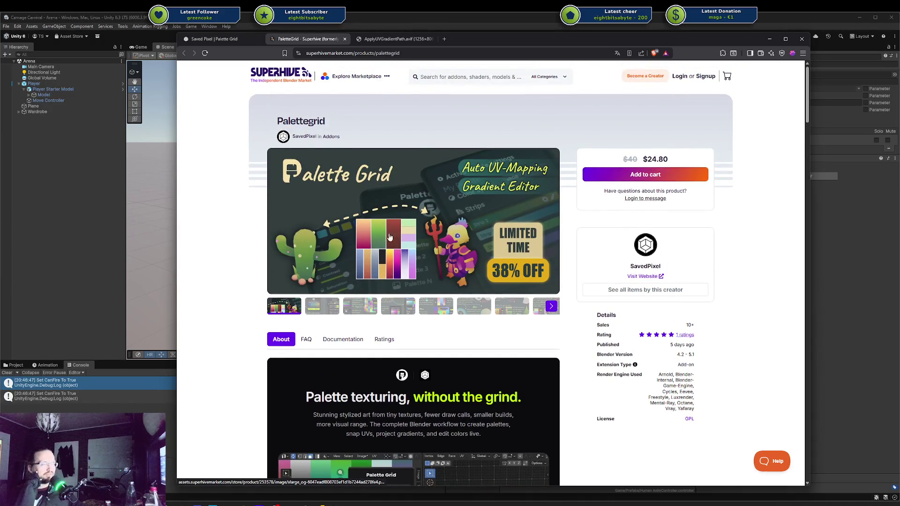
scroll(561, 323, down, 1)
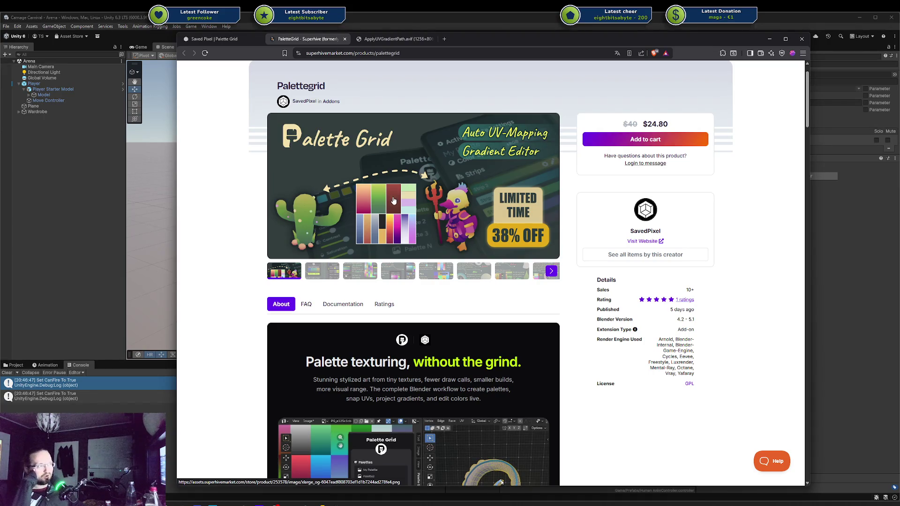
scroll(393, 200, down, 3)
scroll(394, 200, up, 4)
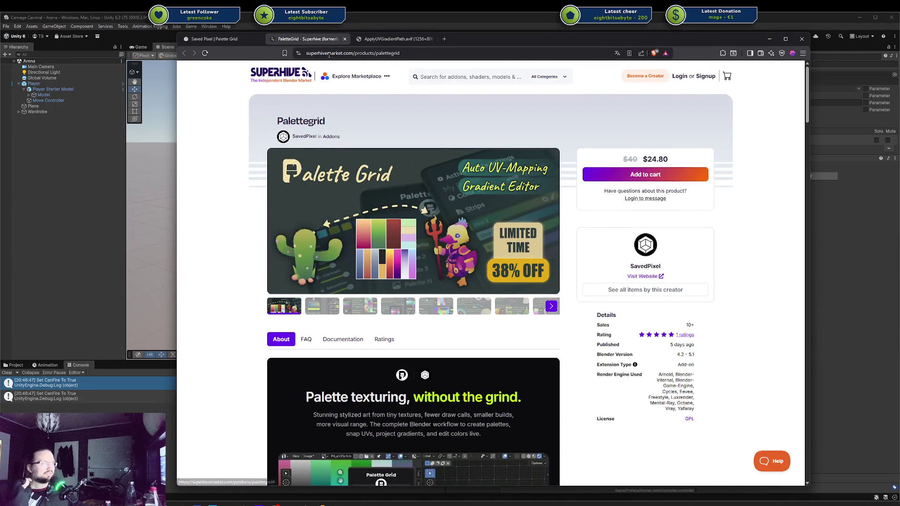
mouse_move(381, 99)
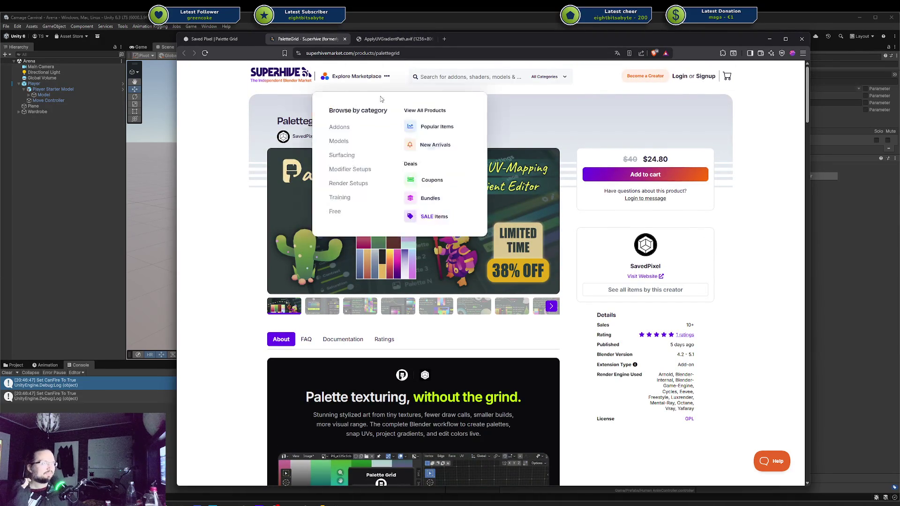
middle_click(302, 41)
click(303, 41)
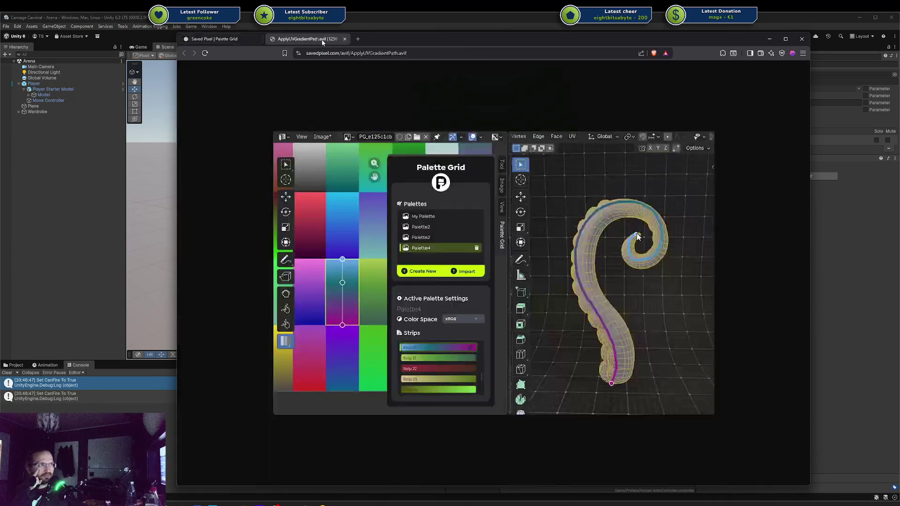
Look over the Saved Pixel Palette Grid page, then close the browser to return to Unity
click(216, 41)
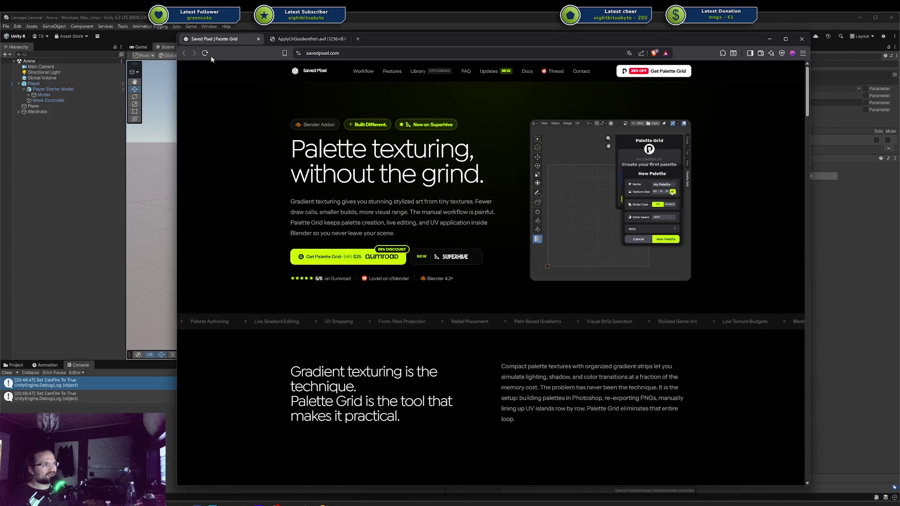
click(258, 39)
click(258, 39)
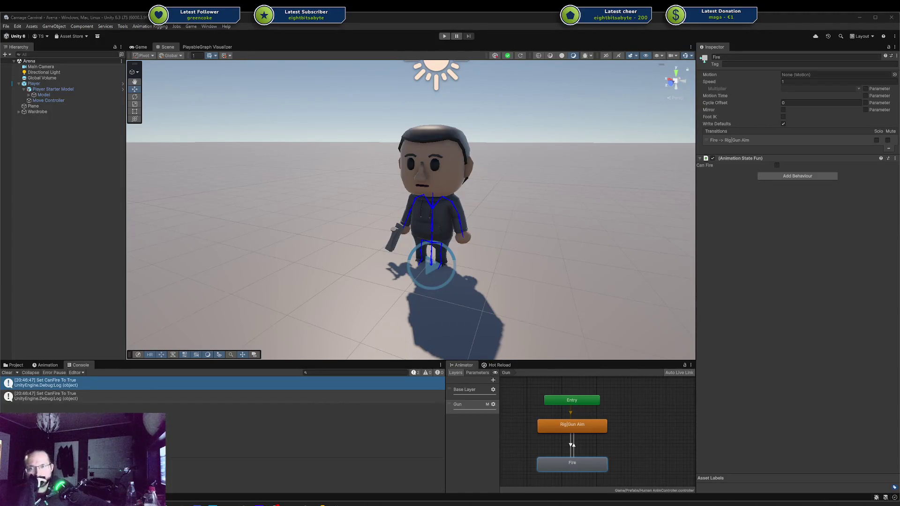
drag(407, 213, 449, 210)
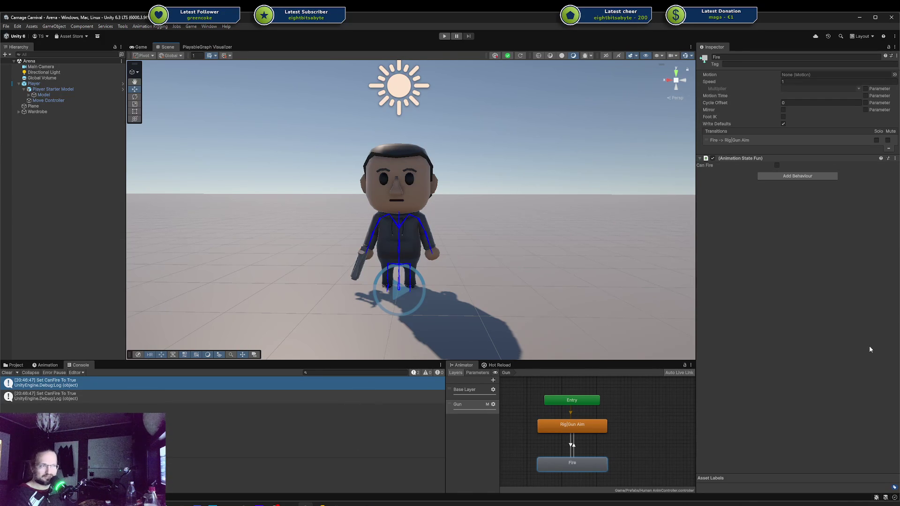
mouse_move(352, 503)
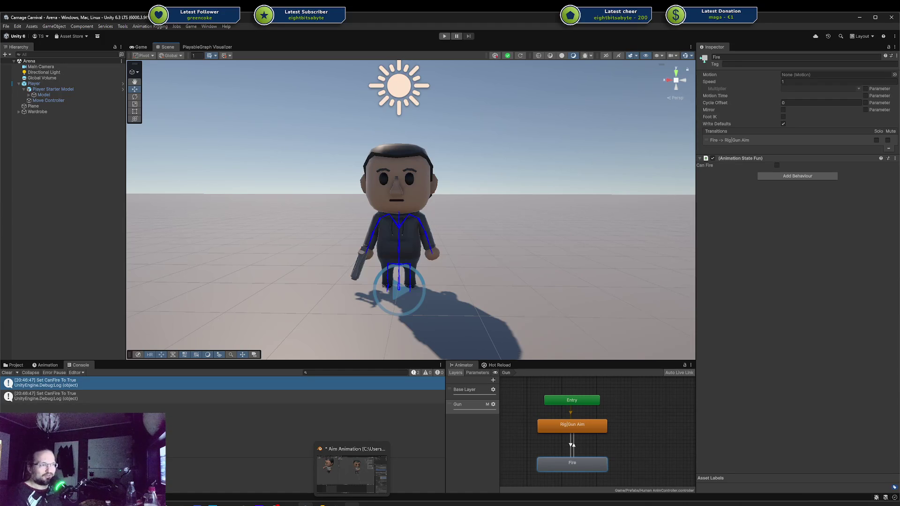
click(351, 469)
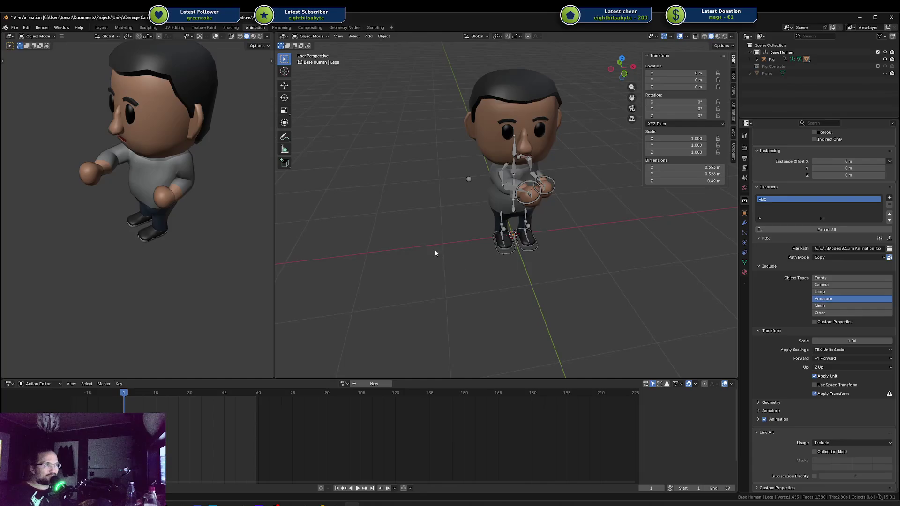
mouse_move(436, 253)
mouse_down()
mouse_move(400, 250)
mouse_move(399, 262)
mouse_up()
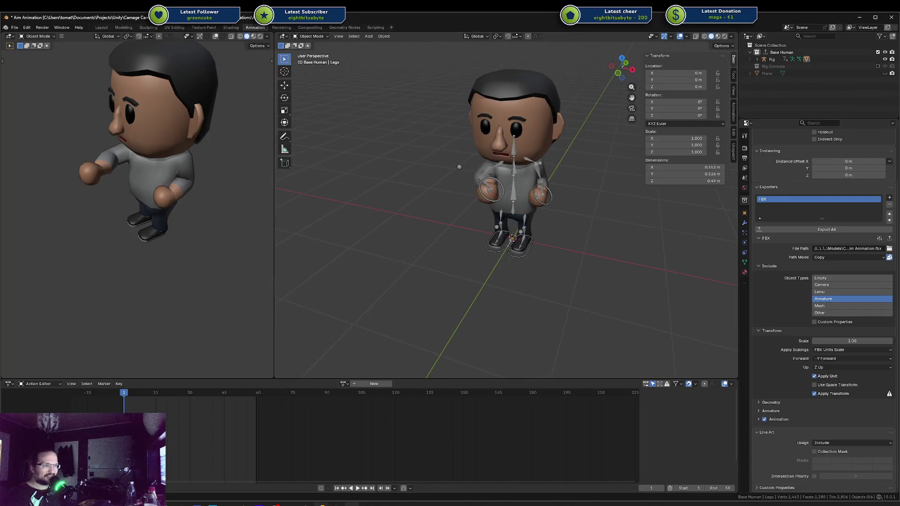
mouse_move(322, 504)
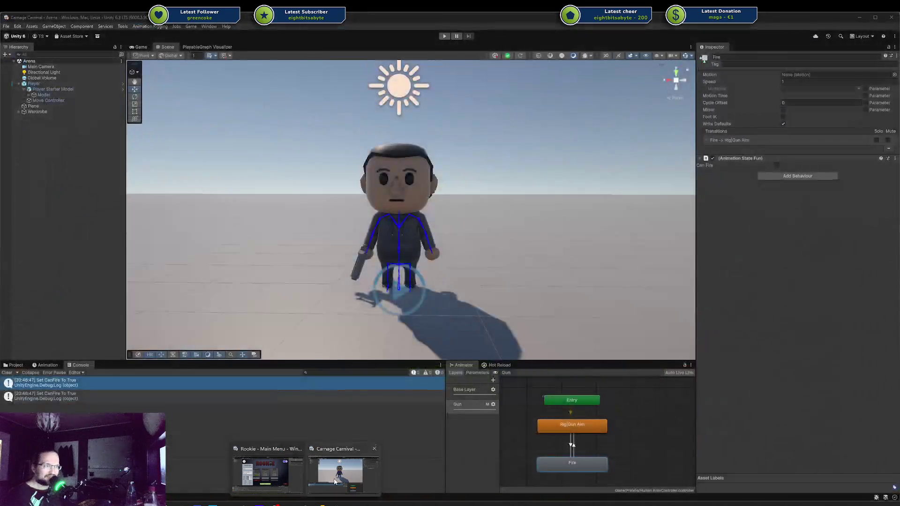
click(267, 464)
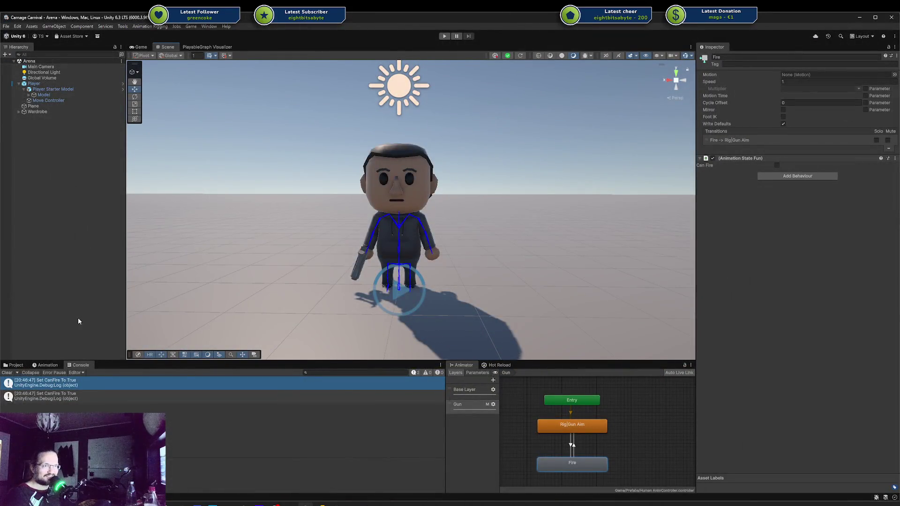
Check the Can Fire settings on the Fire and Rig|Gun Aim states, leaving Rig|Gun Aim just above Fire
mouse_move(311, 253)
mouse_down()
mouse_move(356, 256)
mouse_move(338, 263)
mouse_up()
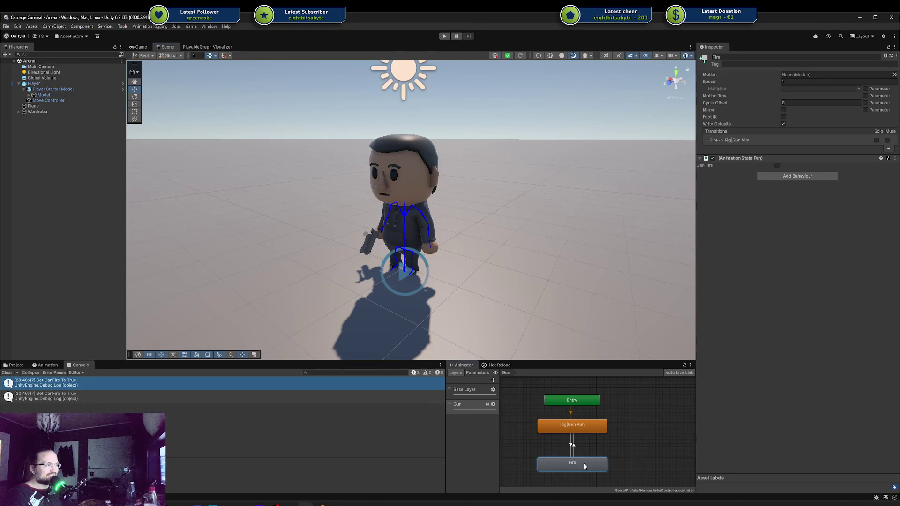
drag(584, 467, 584, 459)
drag(588, 429, 586, 426)
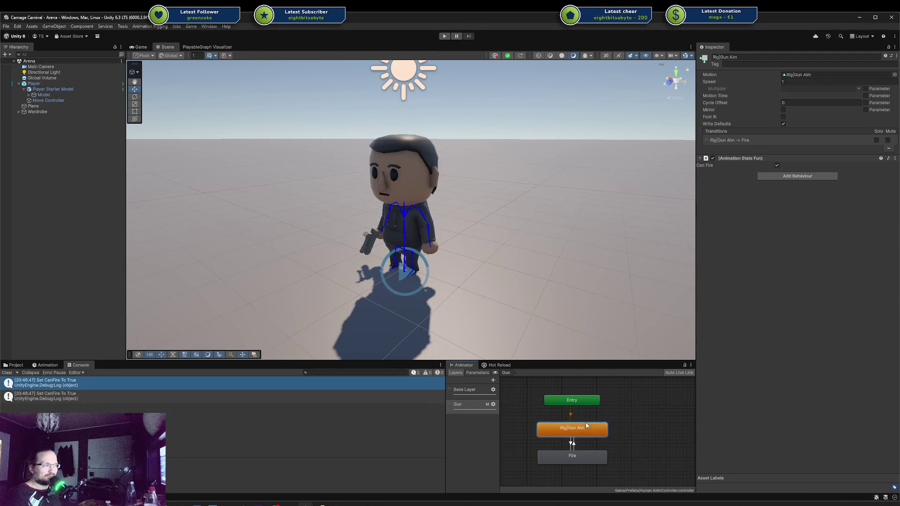
click(574, 455)
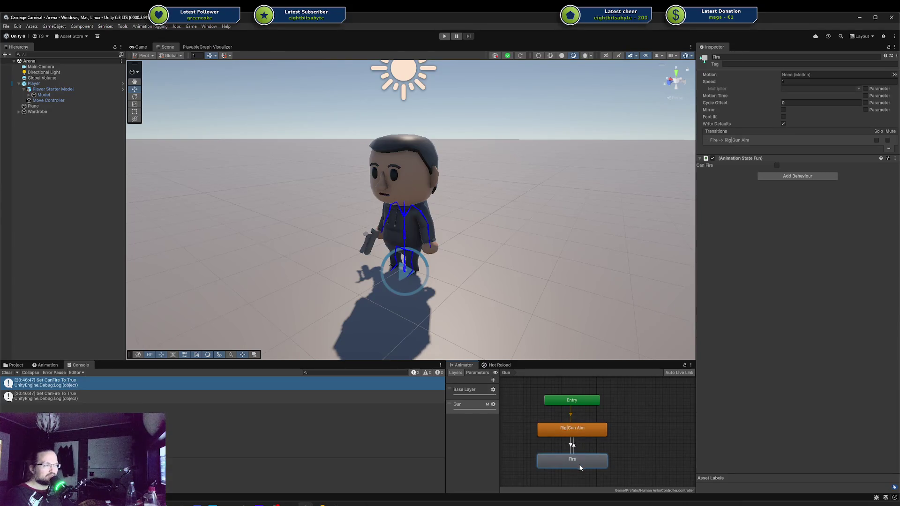
drag(580, 460, 580, 467)
drag(588, 428, 589, 431)
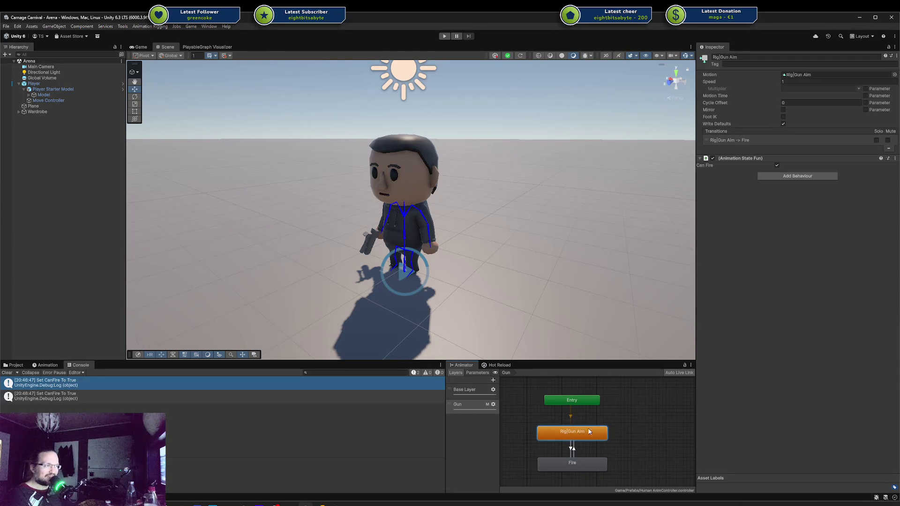
click(616, 422)
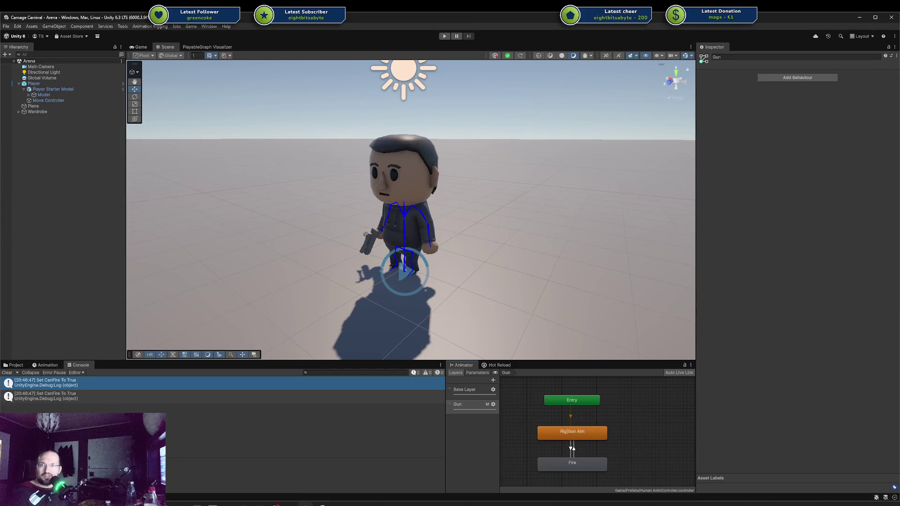
Frame the character and orbit the Scene view to face it from the front
key(f)
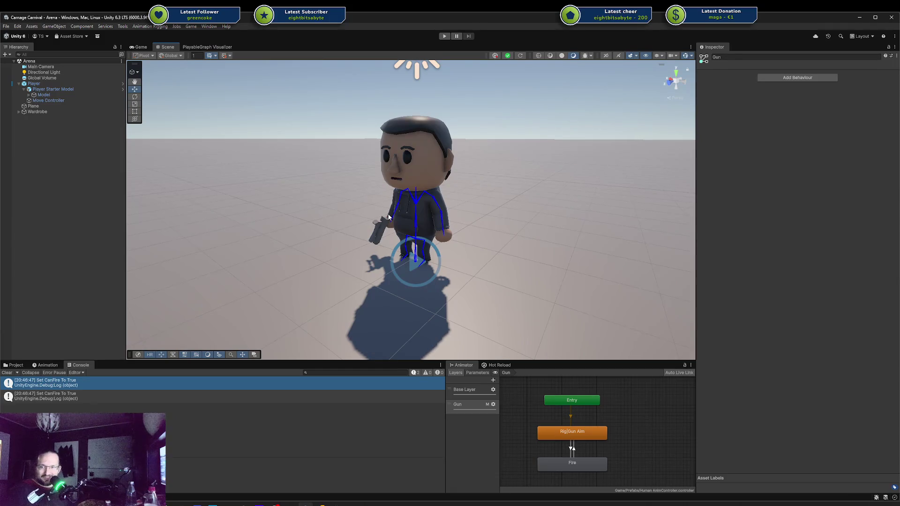
scroll(502, 160, down, 2)
scroll(485, 165, up, 1)
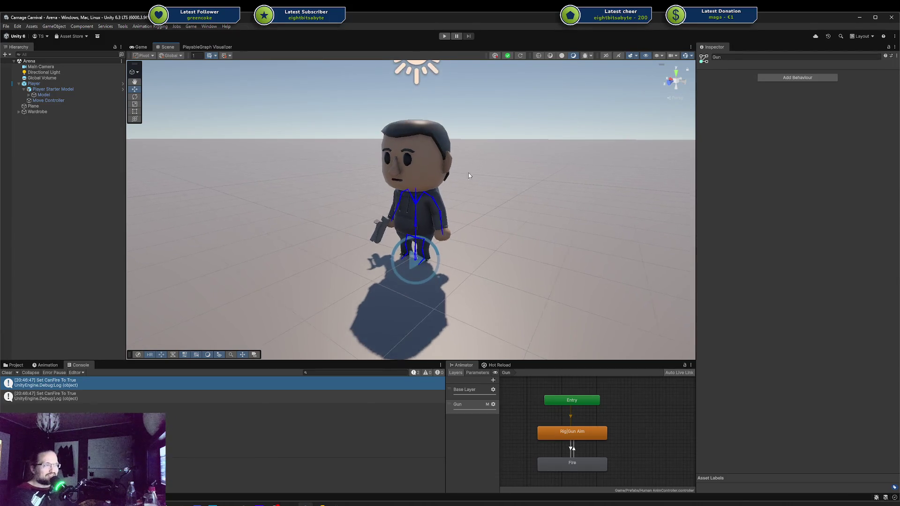
mouse_move(460, 182)
mouse_down()
mouse_move(476, 211)
mouse_move(486, 202)
mouse_up()
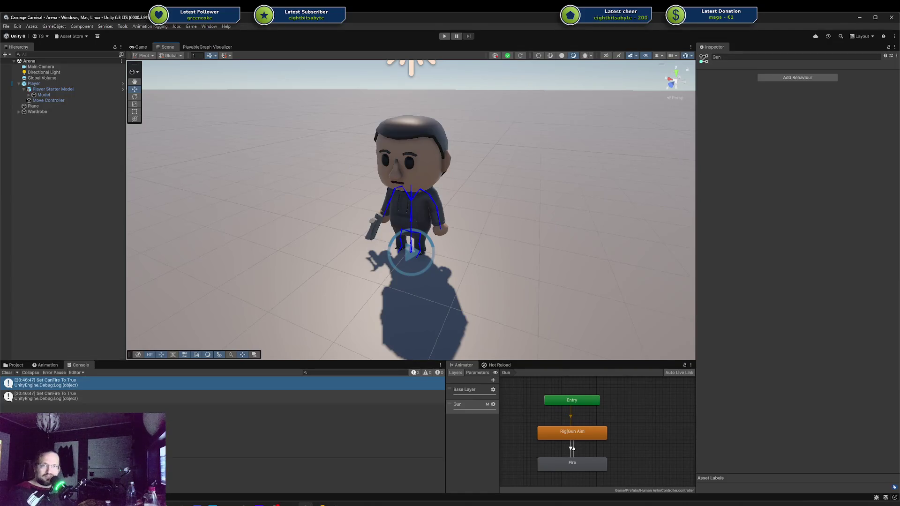
drag(197, 205, 411, 209)
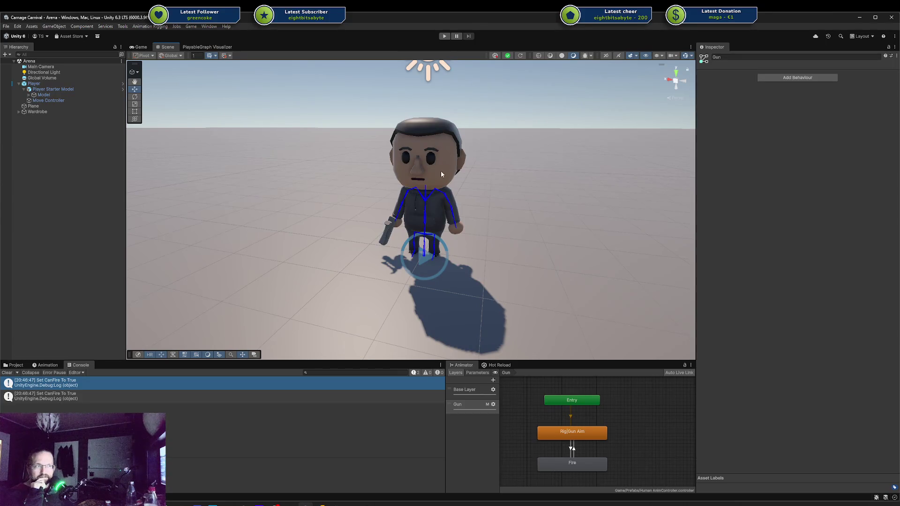
drag(441, 170, 455, 151)
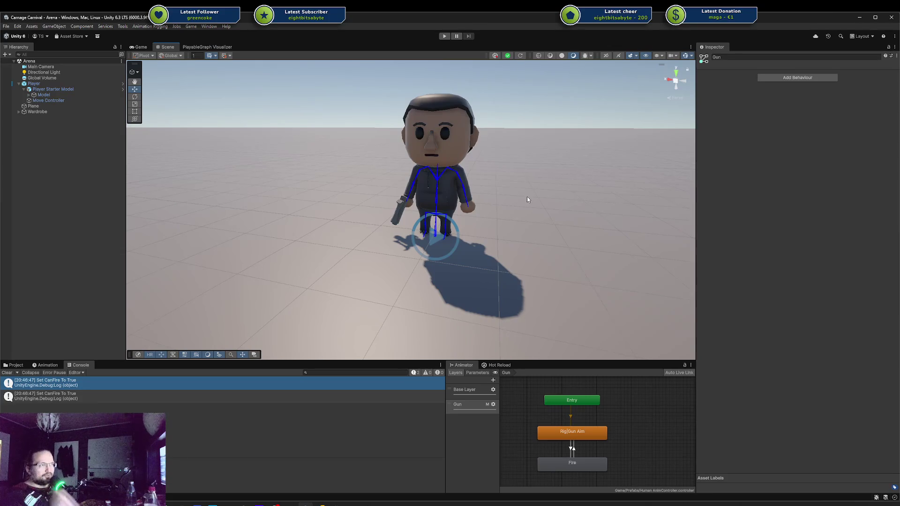
drag(486, 215, 480, 205)
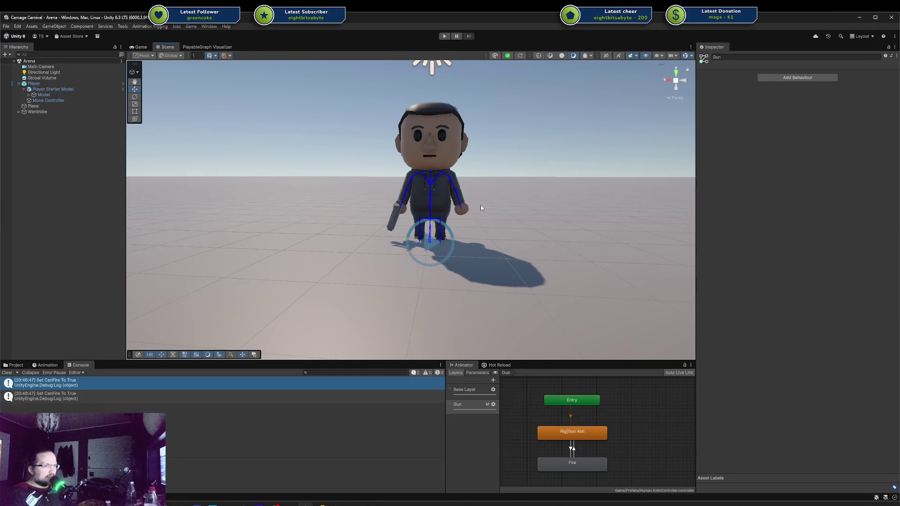
Inspect the CanFire log's stack trace, then open AnimationStateFun.cs in Rider
click(155, 400)
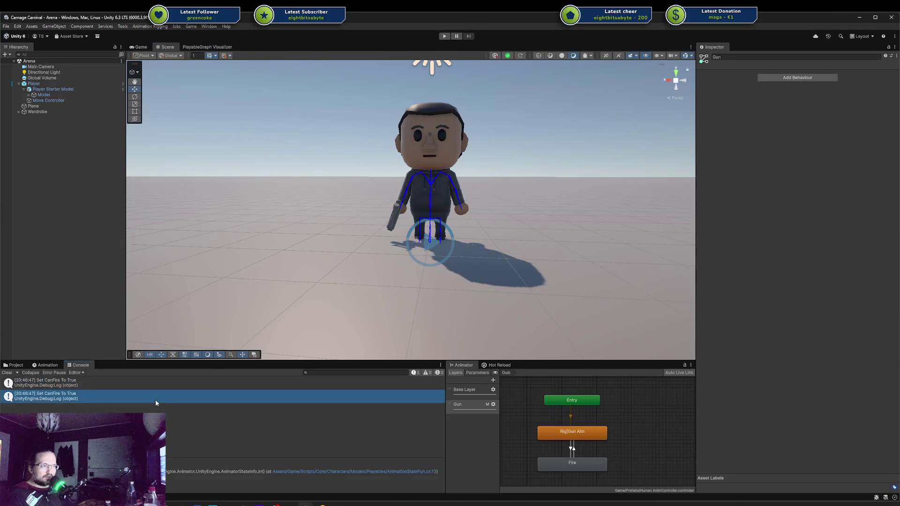
click(140, 389)
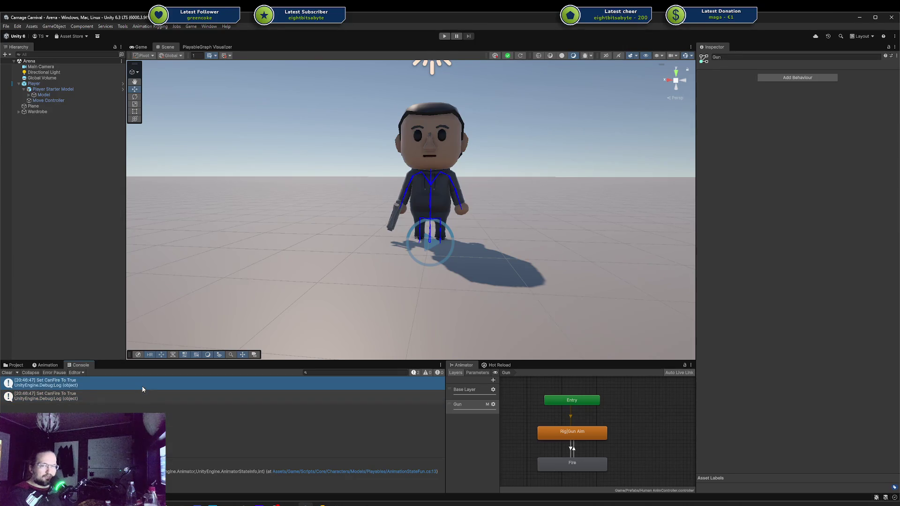
click(318, 501)
double_click(107, 231)
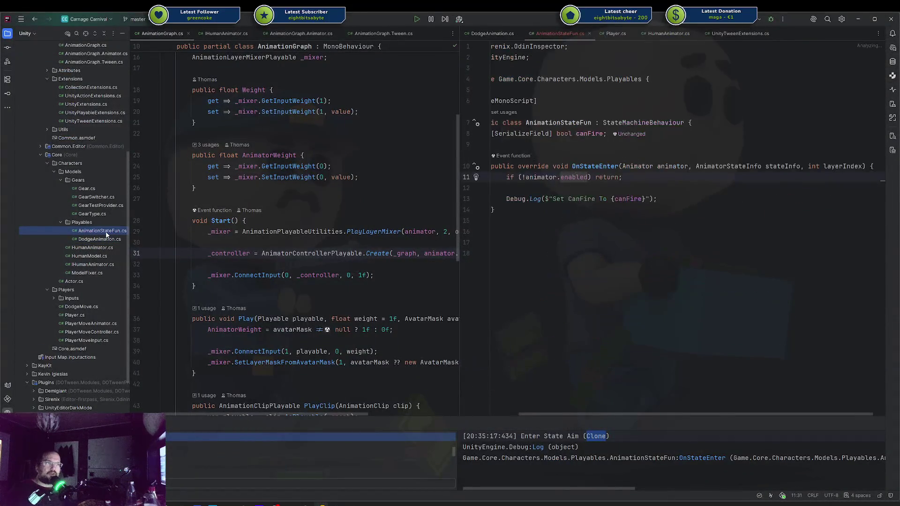
Close a tab, widen the AnimationGraph pane, then switch to the Carnage Carnival Arena editor in Unity
scroll(571, 414, left, 2)
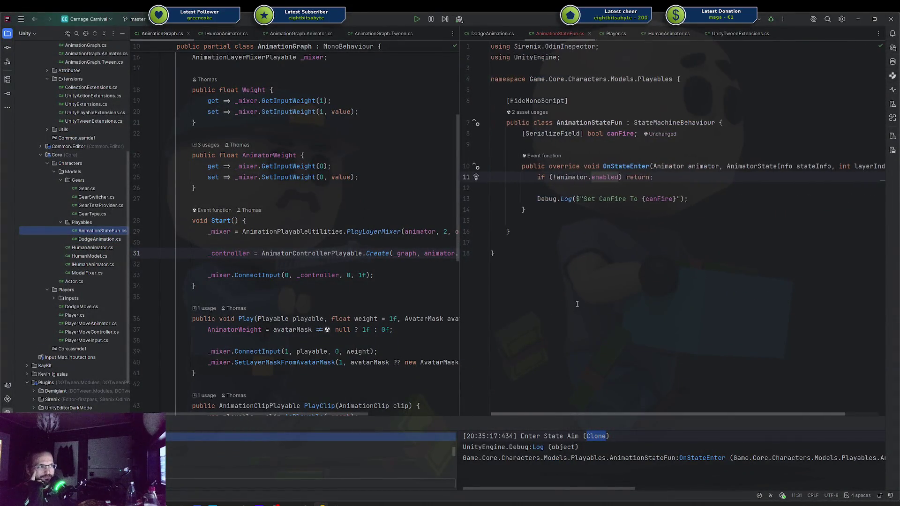
key(ctrl+w)
key(ctrl+w)
click(612, 209)
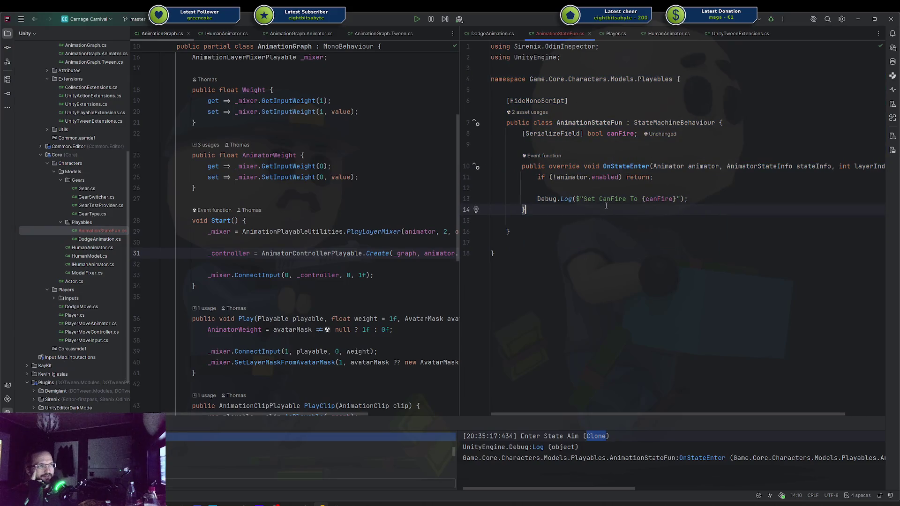
drag(460, 174, 519, 165)
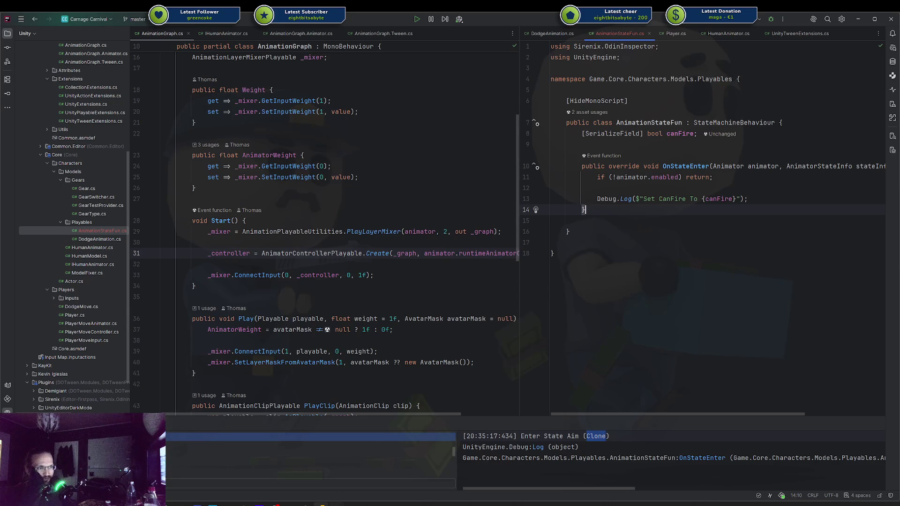
mouse_move(321, 504)
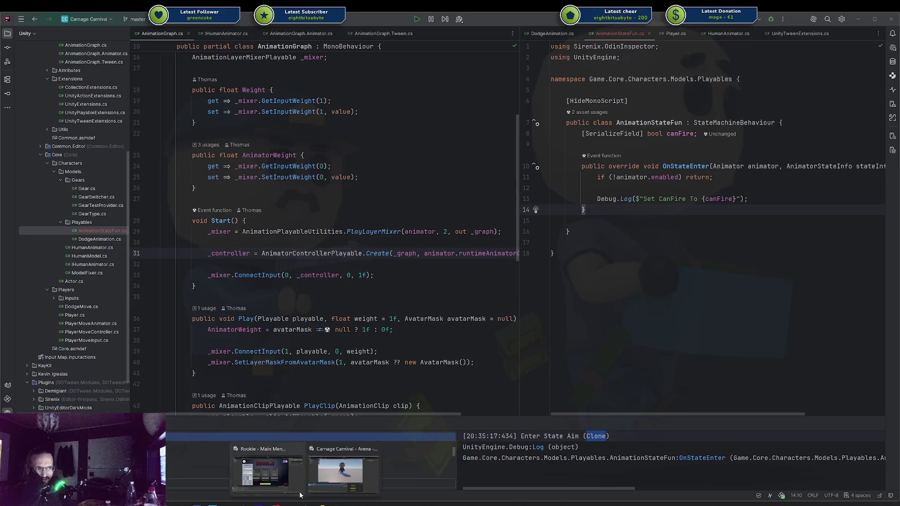
click(334, 483)
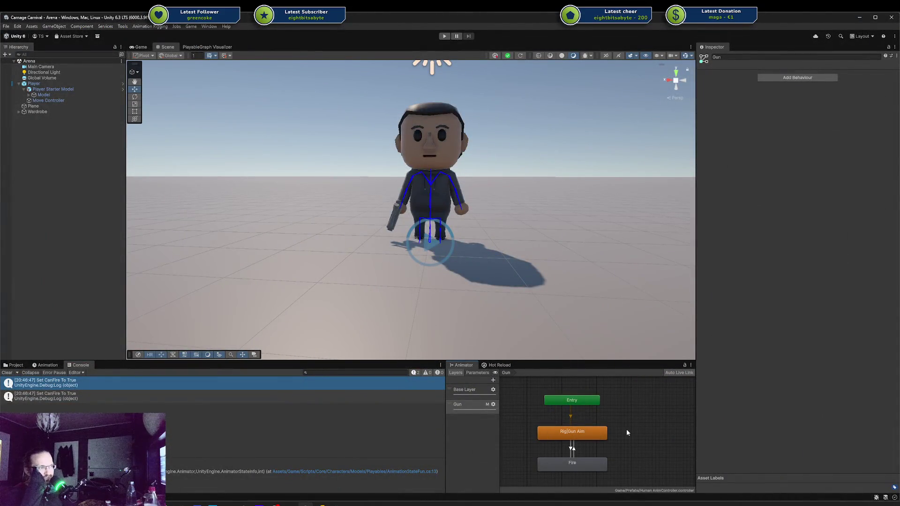
Reposition the Fire and Rig|Gun Aim states in the Gun layer graph
mouse_move(579, 470)
mouse_down()
mouse_move(609, 467)
mouse_move(658, 438)
mouse_move(622, 457)
mouse_move(569, 467)
mouse_move(637, 449)
mouse_move(648, 432)
mouse_move(563, 468)
mouse_move(565, 461)
mouse_up()
mouse_move(529, 435)
mouse_down()
mouse_move(633, 471)
mouse_move(586, 467)
mouse_up()
click(562, 449)
drag(570, 436, 576, 446)
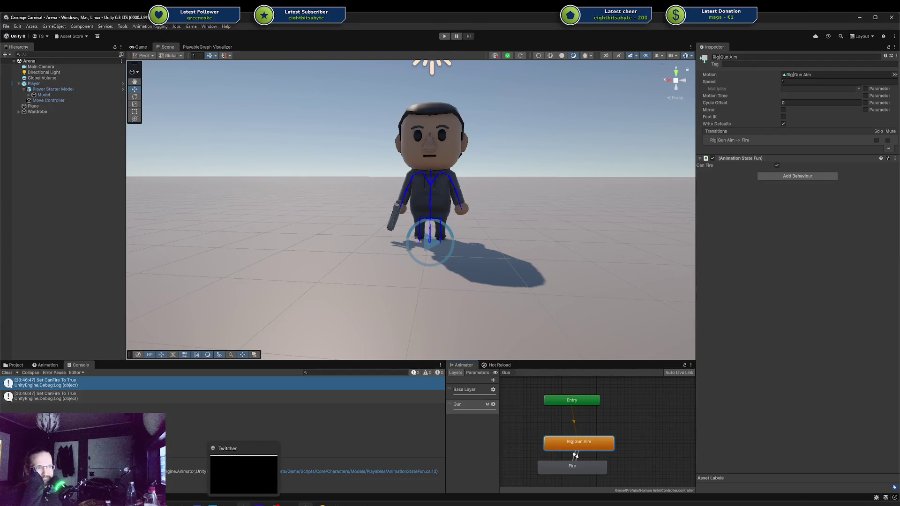
Return to the AnimationStateFun code in Rider
mouse_move(336, 504)
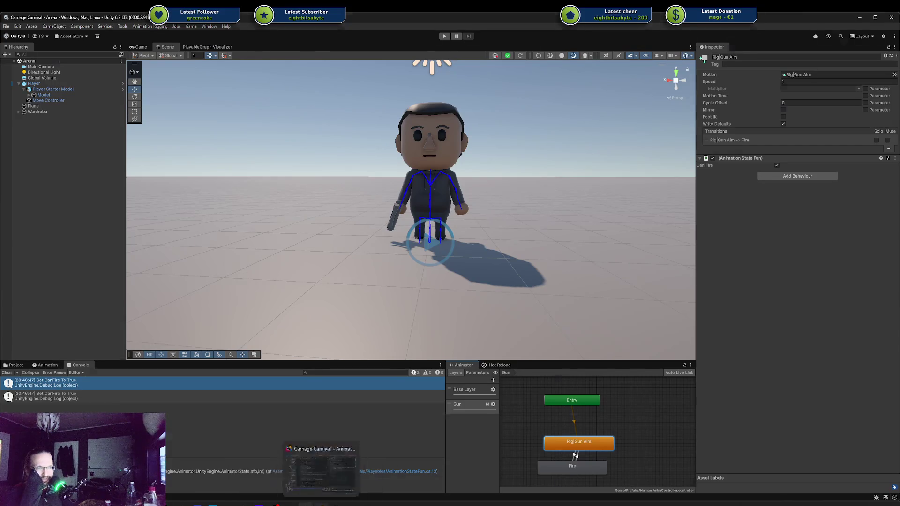
click(305, 504)
scroll(390, 254, up, 5)
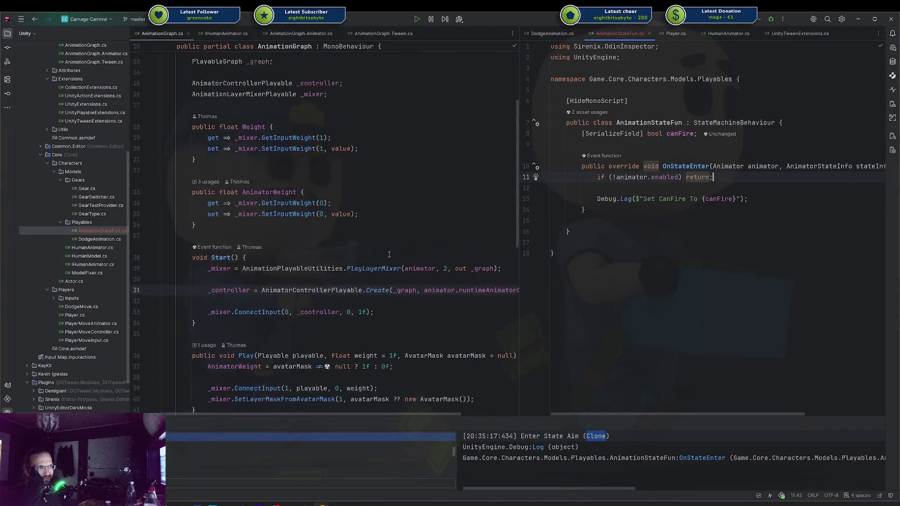
Scroll AnimationGraph.cs, then select and clear the whole AnimationStateFun script
scroll(389, 255, down, 8)
scroll(389, 255, down, 1)
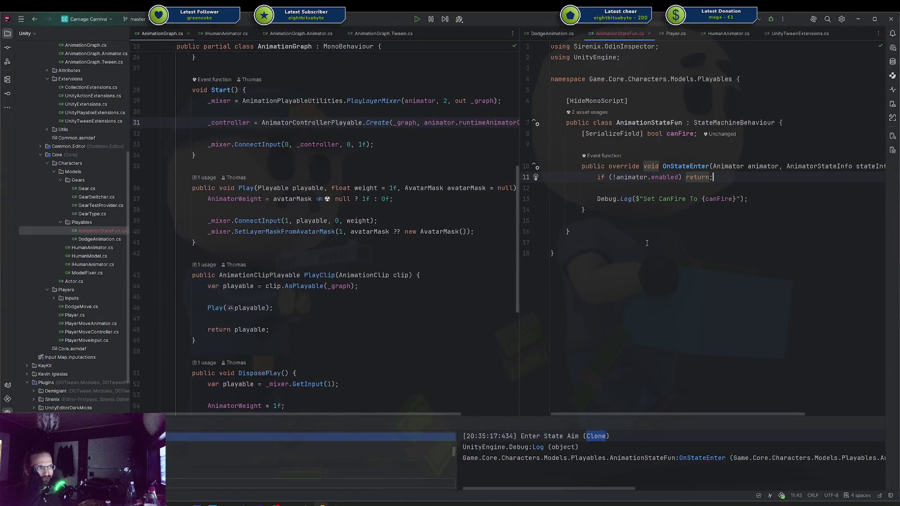
key(ctrl+a)
click(613, 210)
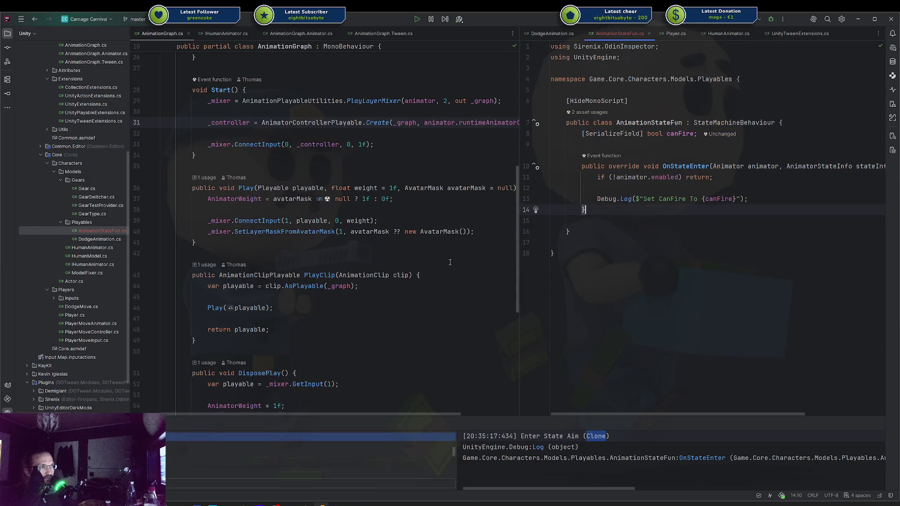
Inspect the _graph usage in PlayClip, then open DodgeAnimation.cs from the project tree
click(339, 286)
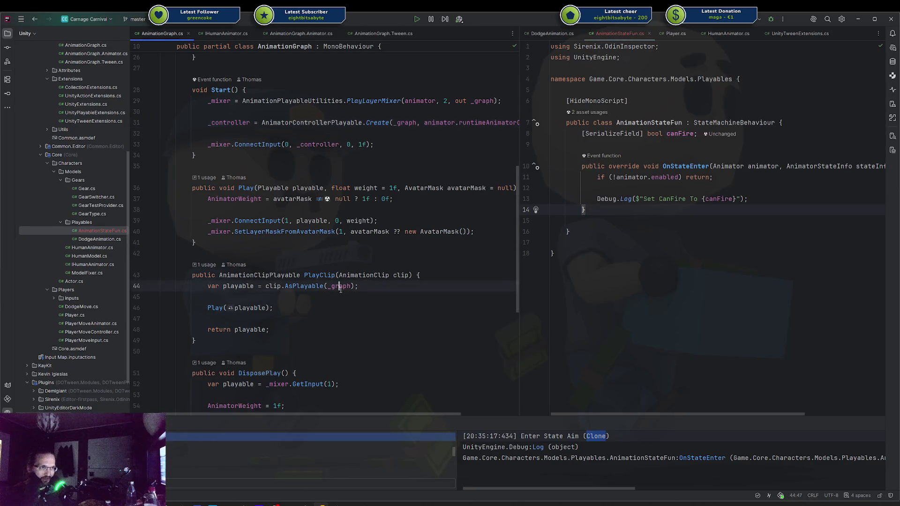
scroll(336, 292, down, 5)
scroll(335, 291, up, 10)
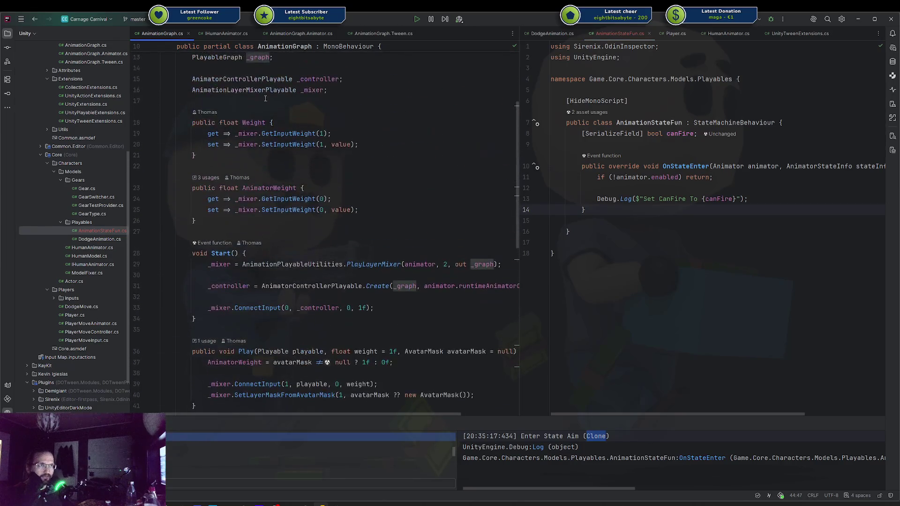
double_click(94, 239)
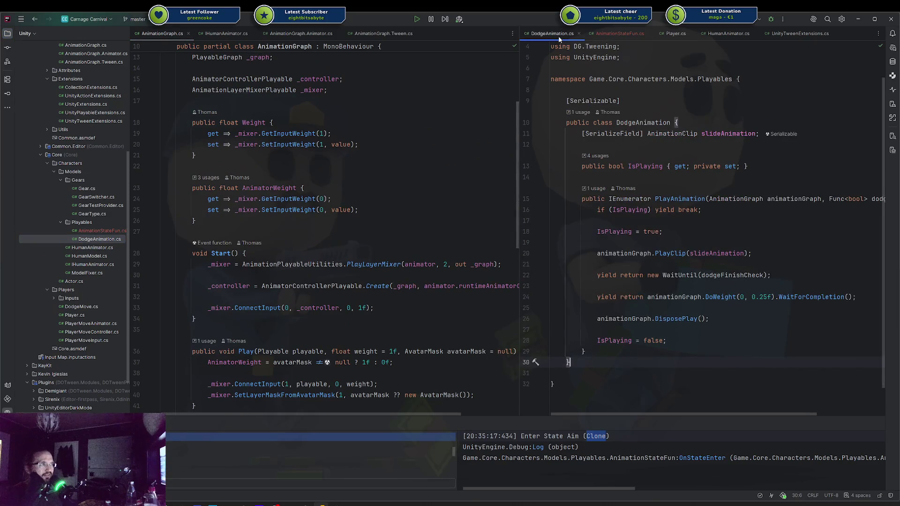
Place DodgeAnimation.cs beside AnimationStateFun.cs and review its PlayAnimation coroutine, lines 15–26
drag(558, 39, 317, 263)
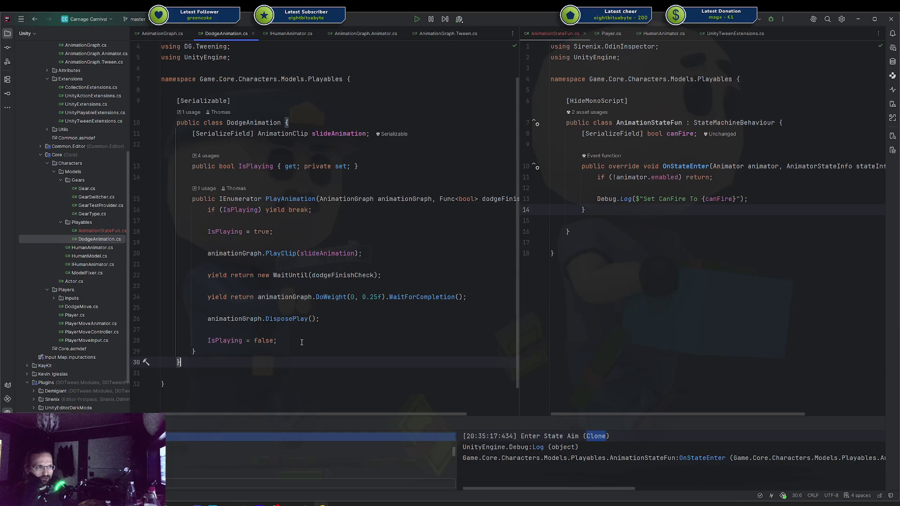
drag(328, 362, 328, 131)
click(209, 199)
drag(162, 329, 210, 199)
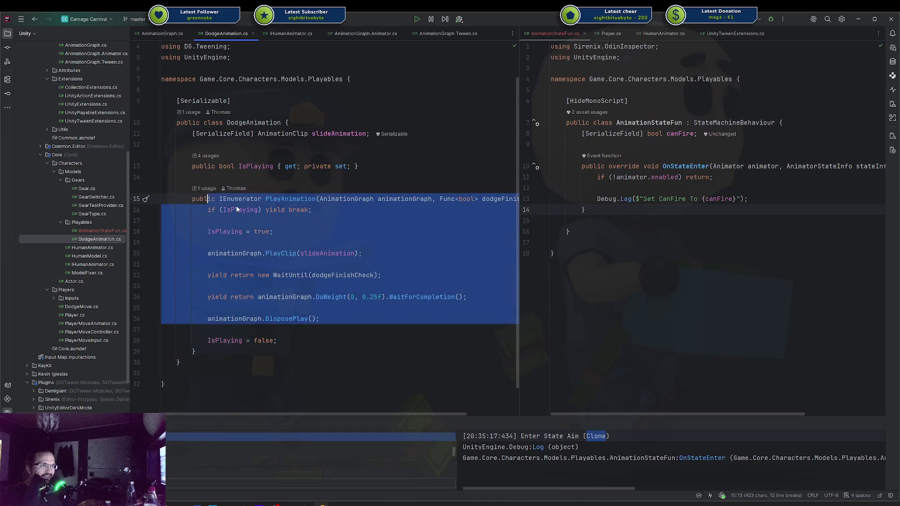
click(237, 210)
double_click(291, 198)
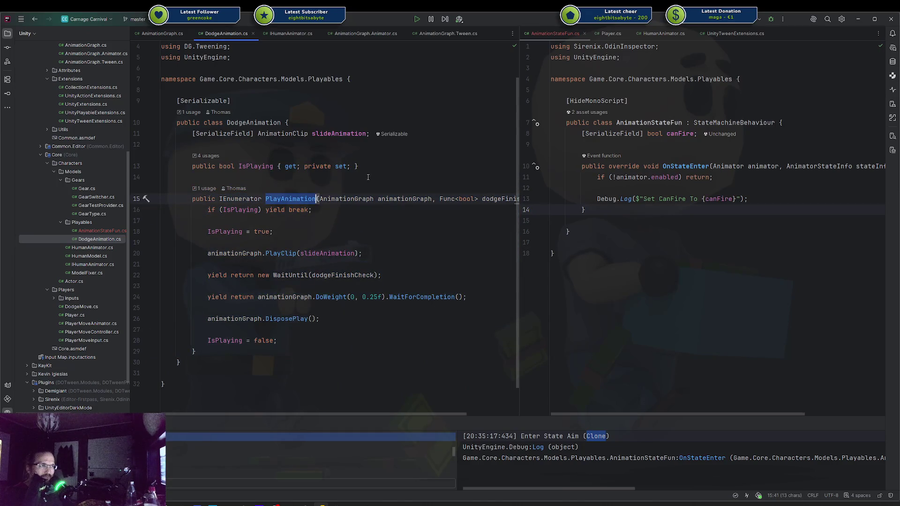
click(341, 220)
key(Down)
key(Down)
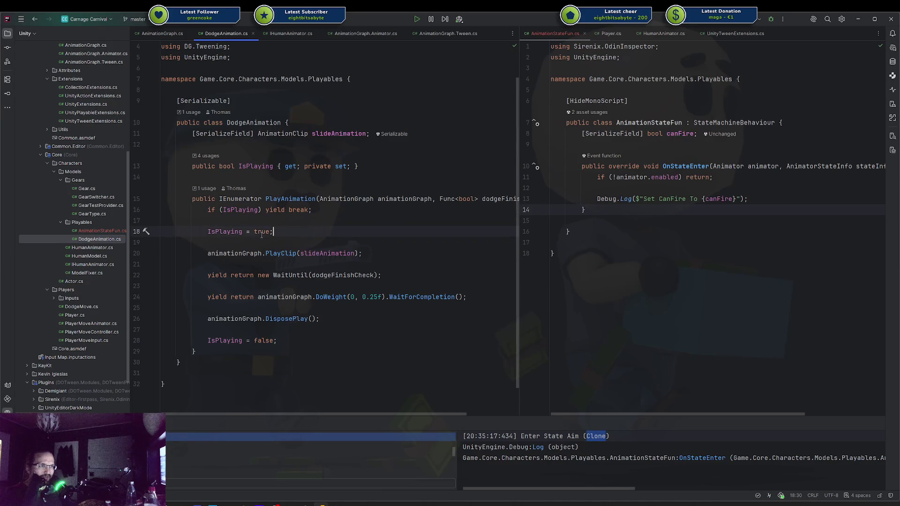
Highlight DodgeAnimation lines 14–28, undo a change, and bring the Unity Arena scene forward
drag(277, 340, 293, 178)
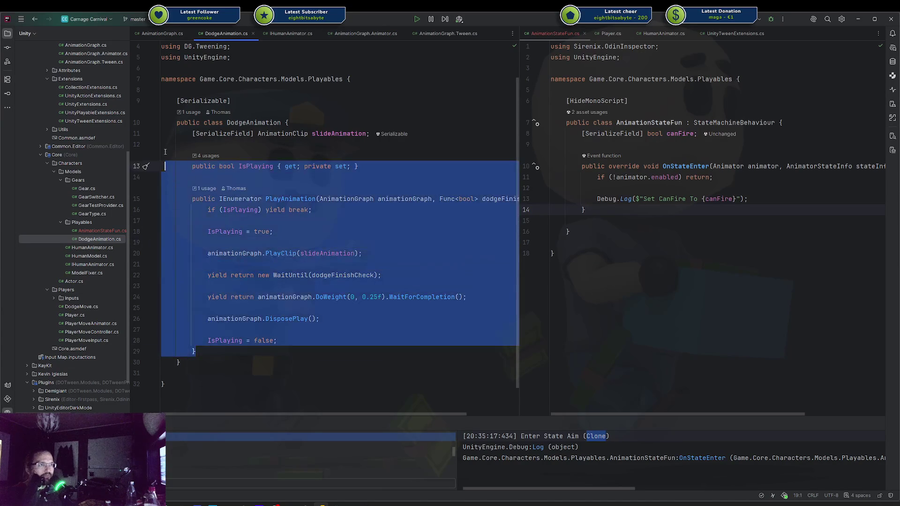
mouse_move(278, 340)
mouse_down()
mouse_move(292, 316)
mouse_move(293, 180)
mouse_up()
click(293, 180)
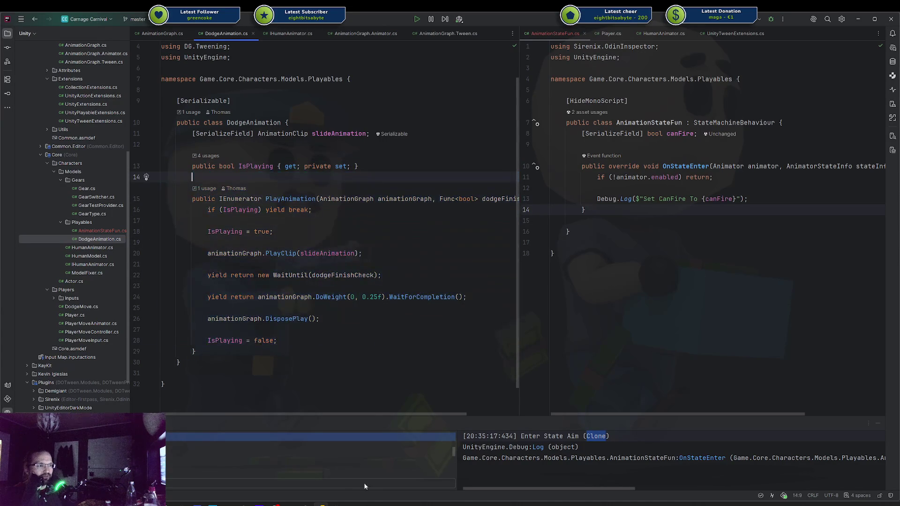
mouse_move(351, 503)
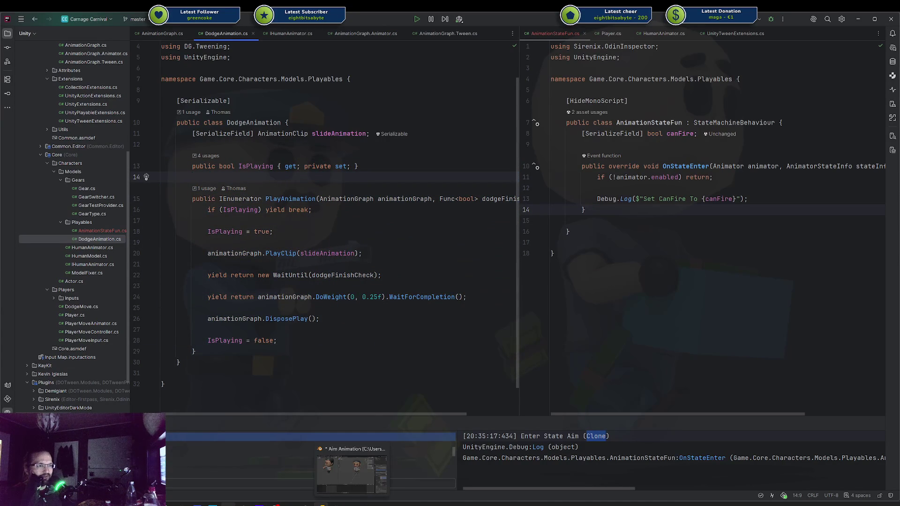
mouse_move(243, 504)
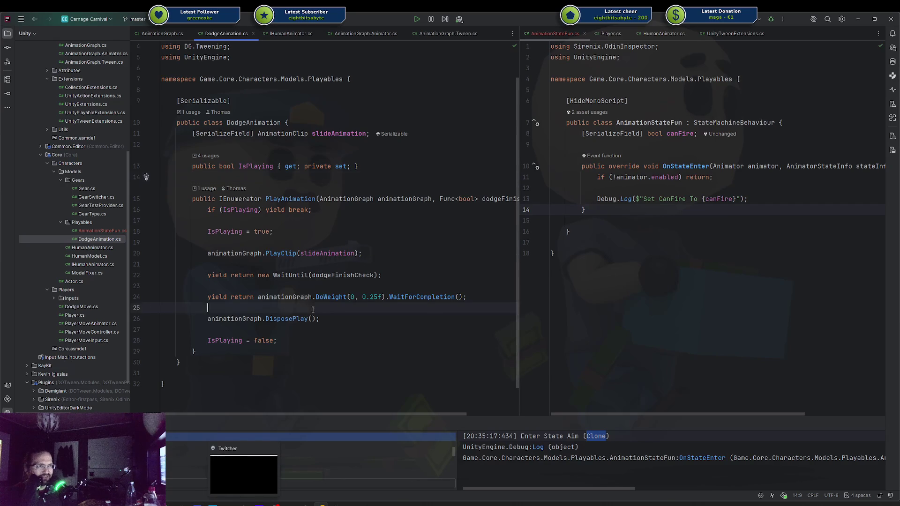
key(ctrl+z)
click(161, 220)
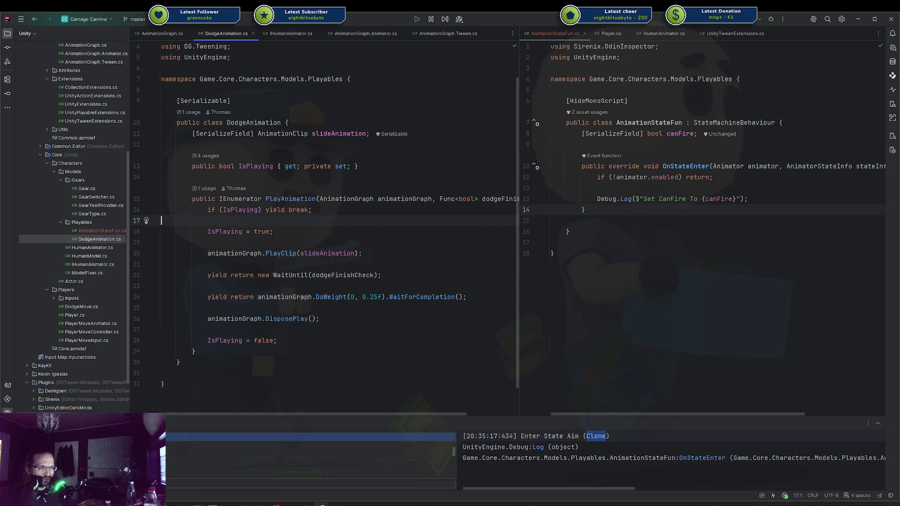
mouse_move(305, 504)
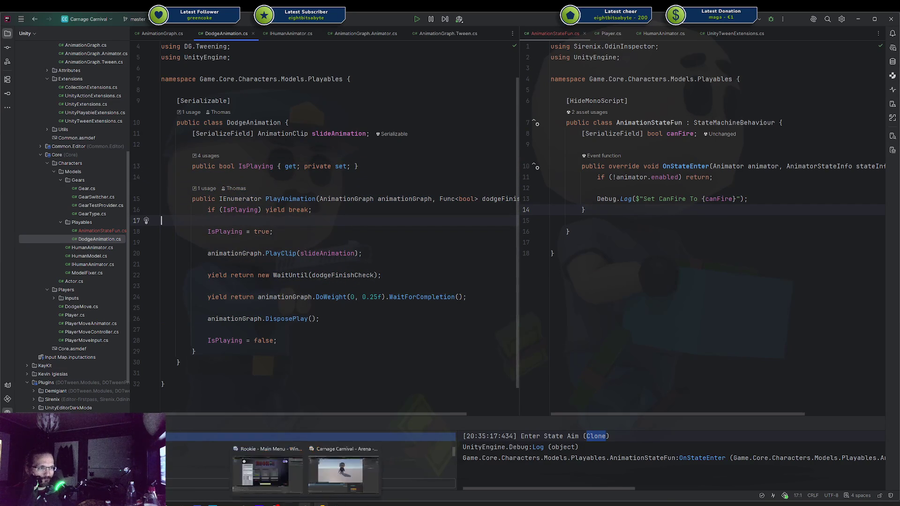
click(343, 471)
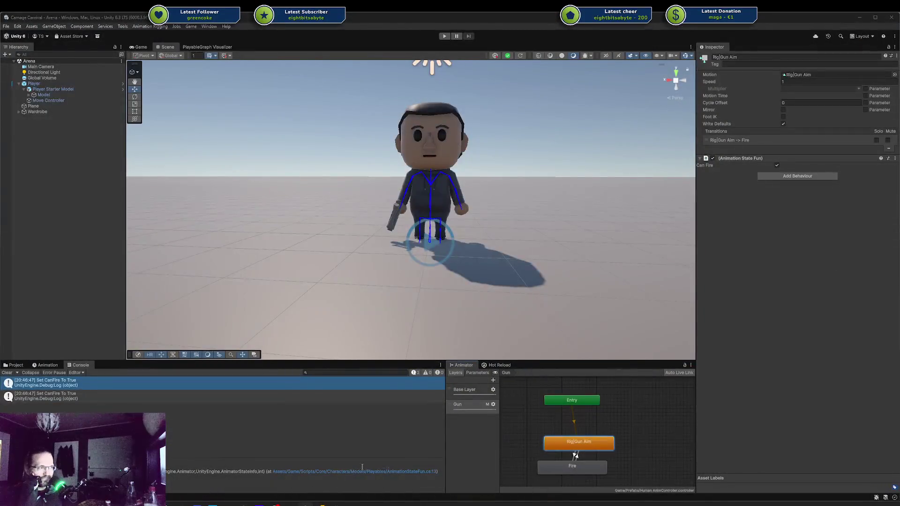
Nudge the Rig|Gun Aim state left and inspect the Base Layer and Gun layer settings
drag(569, 435, 565, 436)
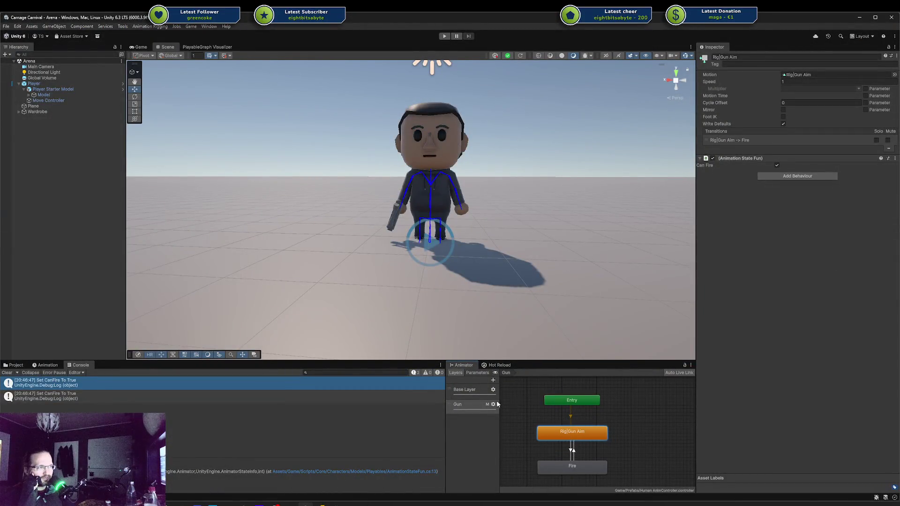
click(473, 392)
click(562, 396)
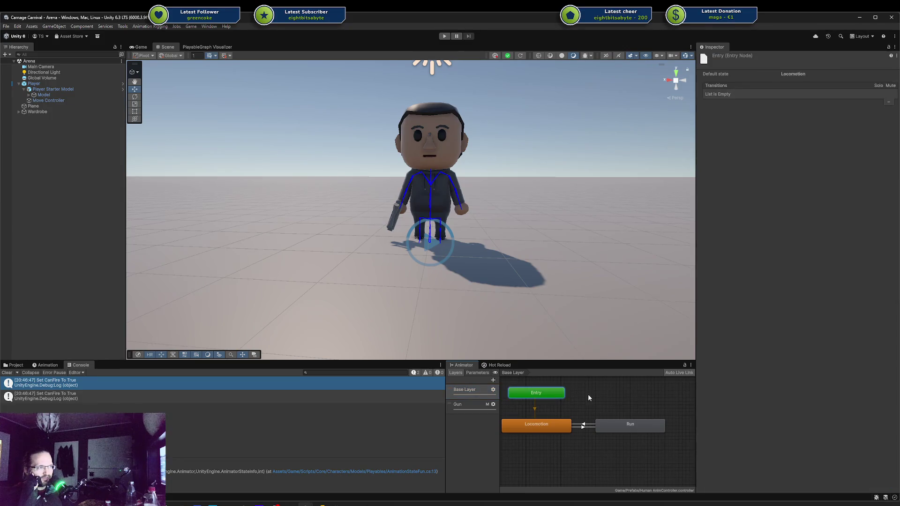
click(574, 393)
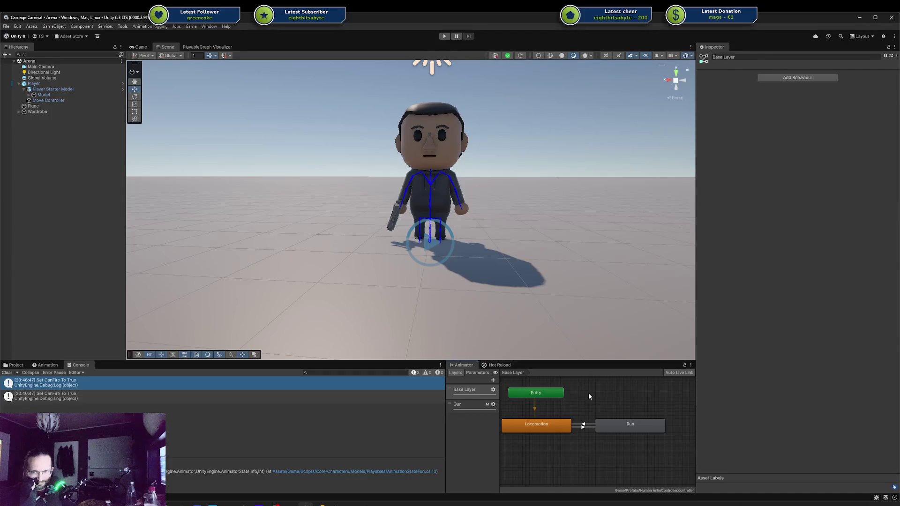
click(471, 405)
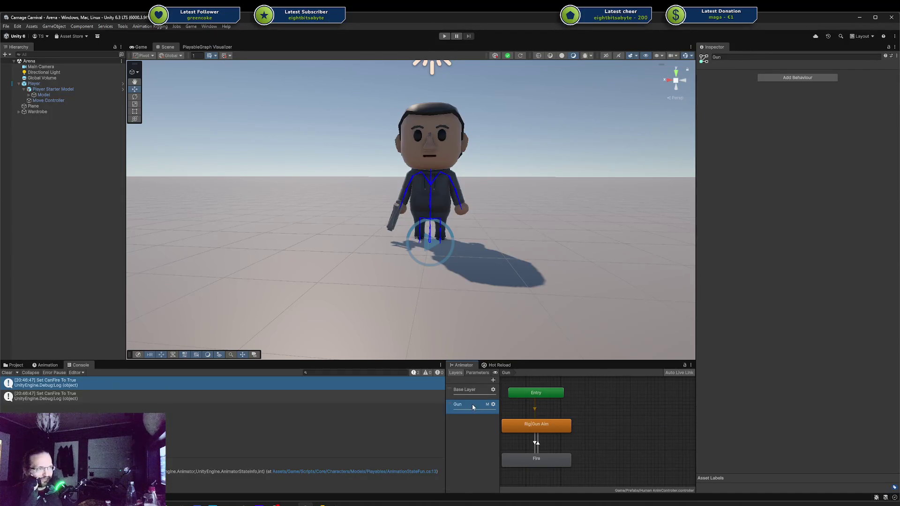
click(493, 404)
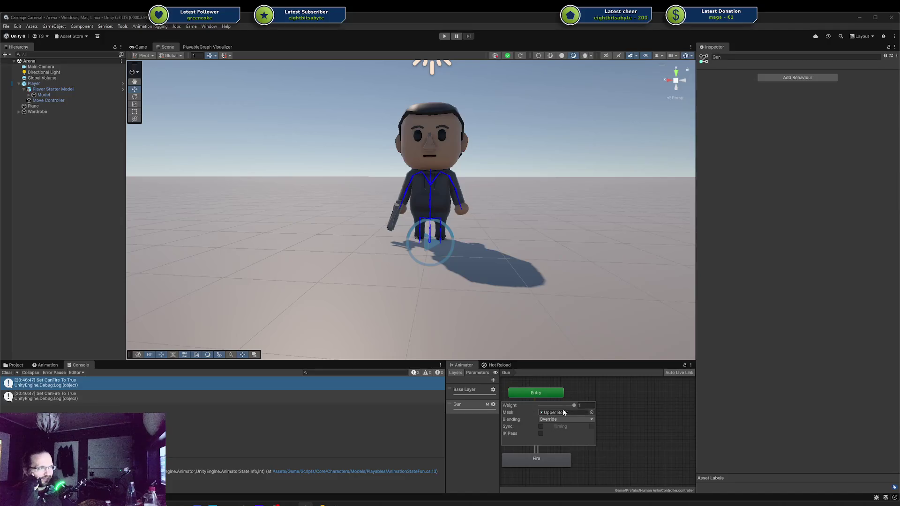
click(471, 424)
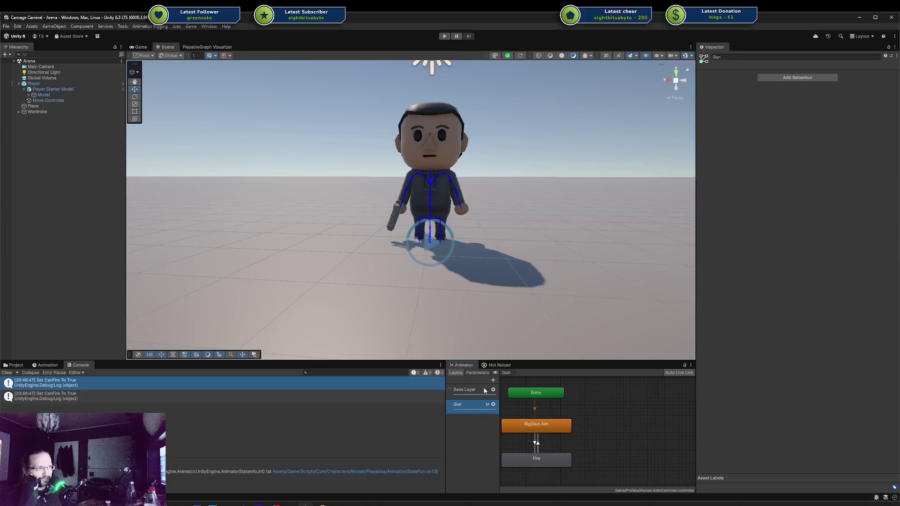
Recheck the Gun layer settings (weight 1, Upper Body mask, Override), then start Play mode
click(466, 389)
click(462, 405)
click(493, 404)
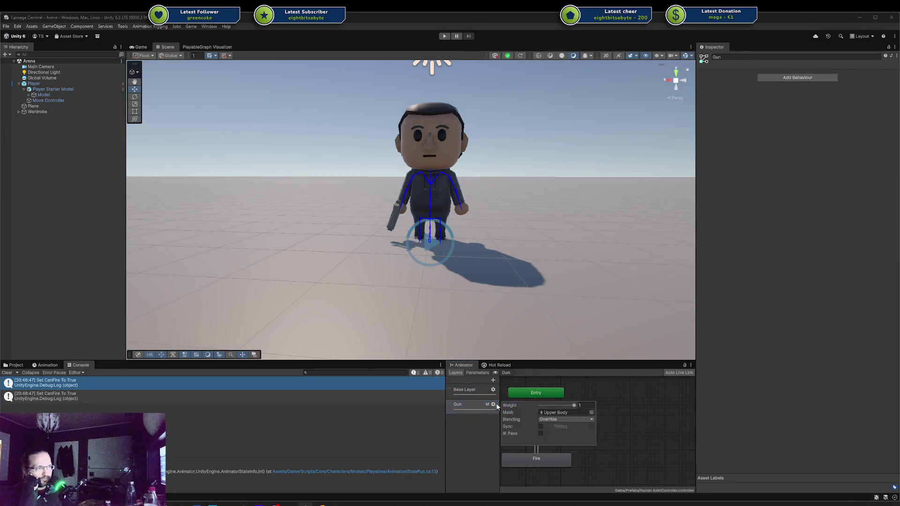
click(574, 406)
click(472, 406)
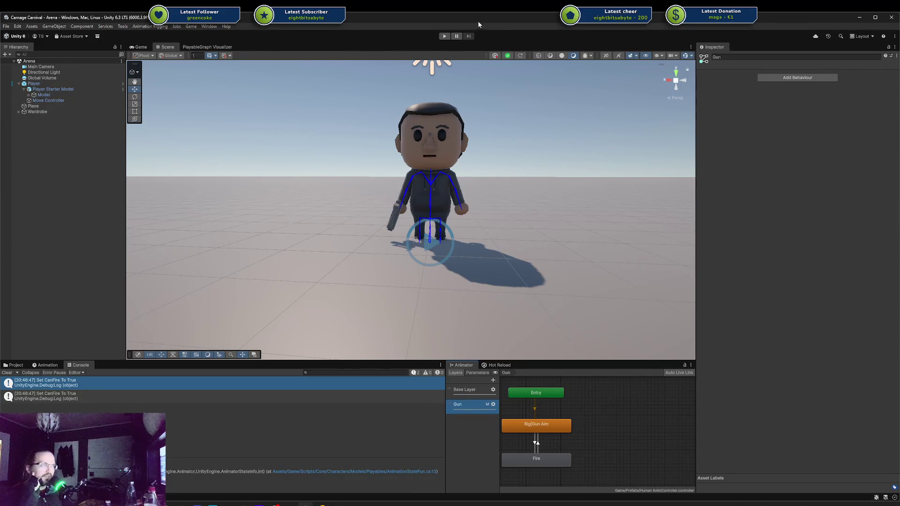
click(444, 36)
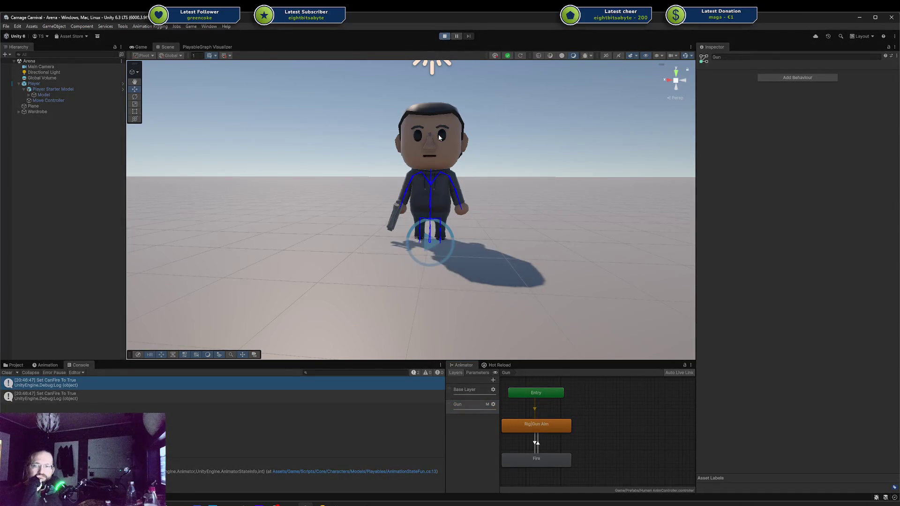
Drive the player character around with D, W, S and A, then stop Play mode
key(d)
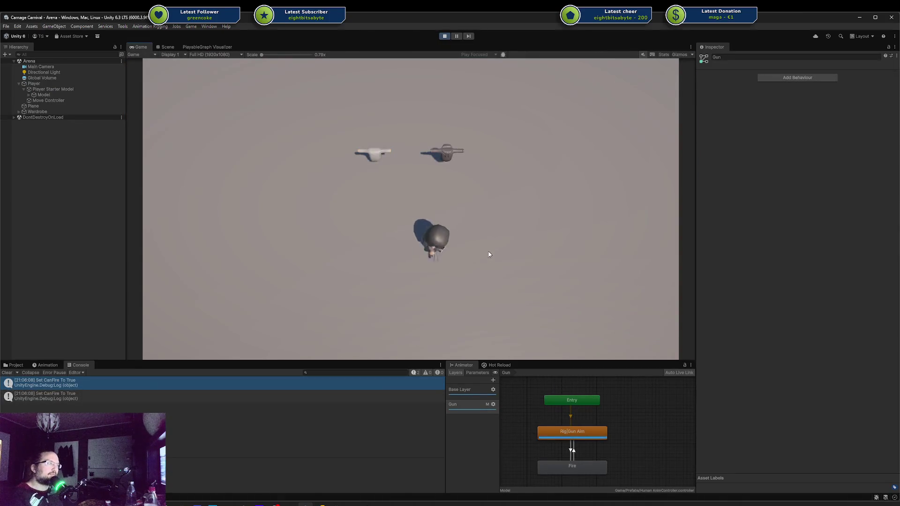
key(w)
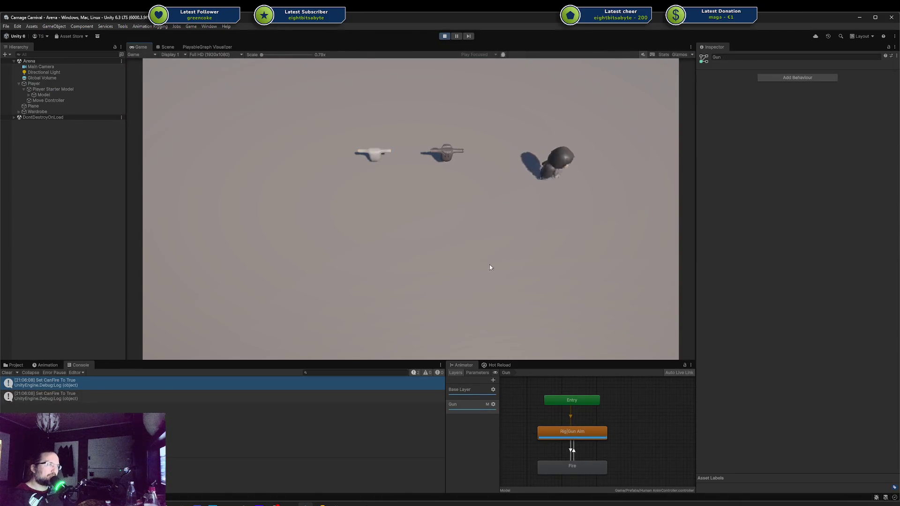
key(s)
key(a)
click(444, 36)
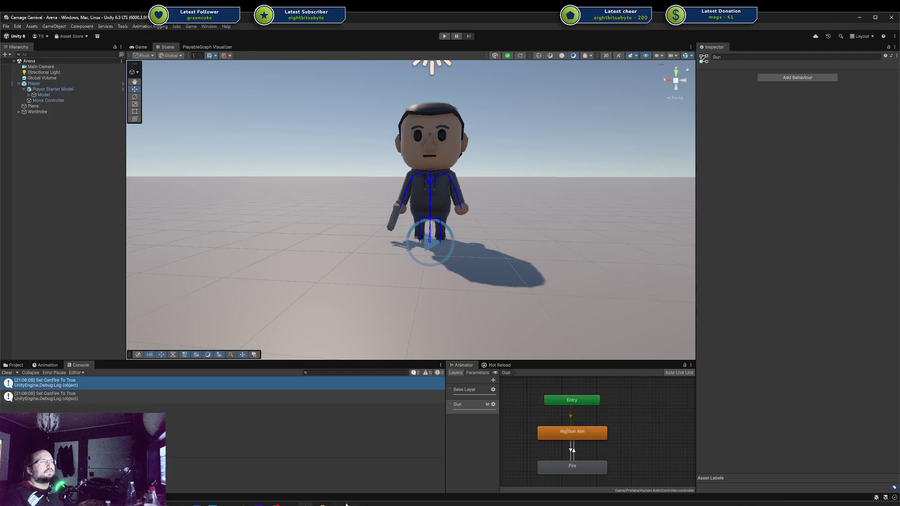
Switch to Rider, open the main AnimationGraph.cs, scroll through it, and place the cursor on line 12
key(alt+Tab)
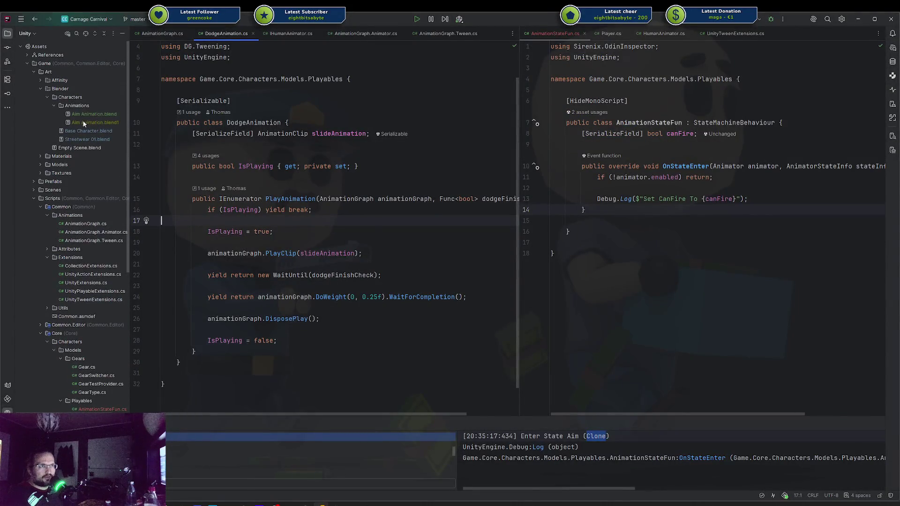
click(76, 225)
click(78, 232)
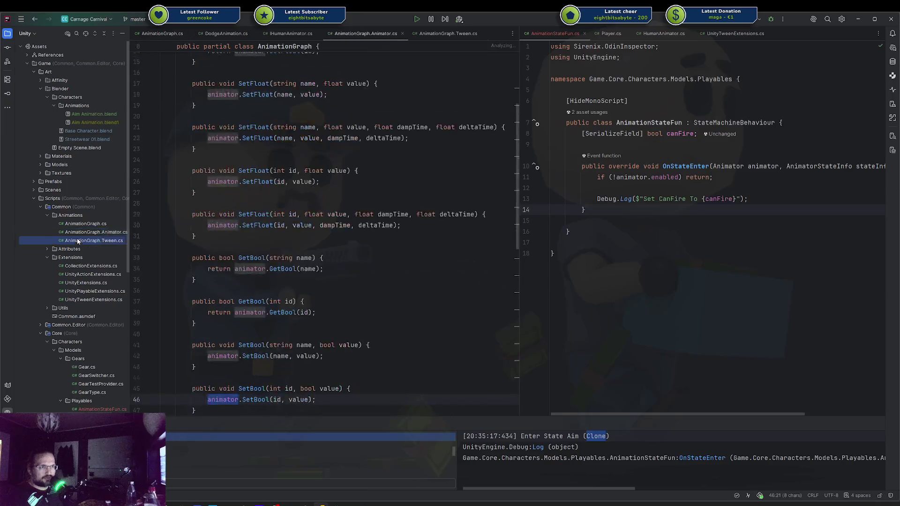
click(80, 225)
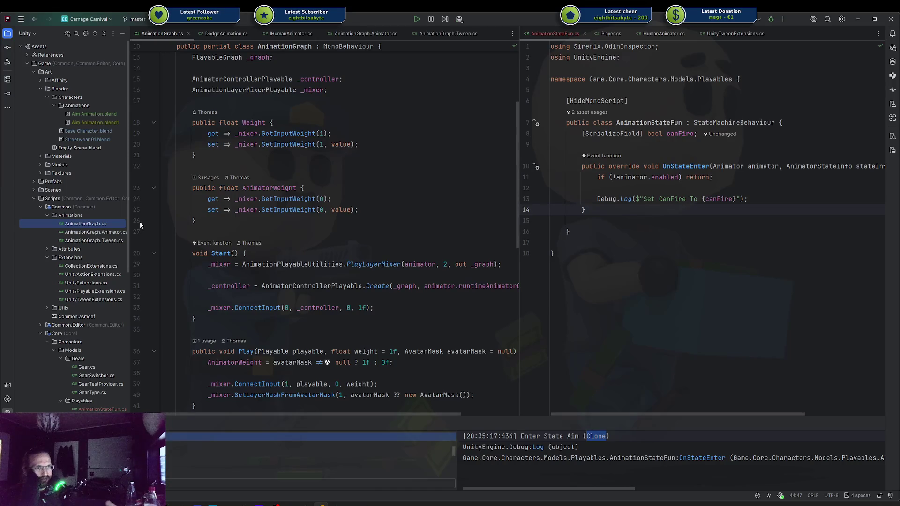
scroll(317, 215, down, 2)
scroll(316, 215, down, 5)
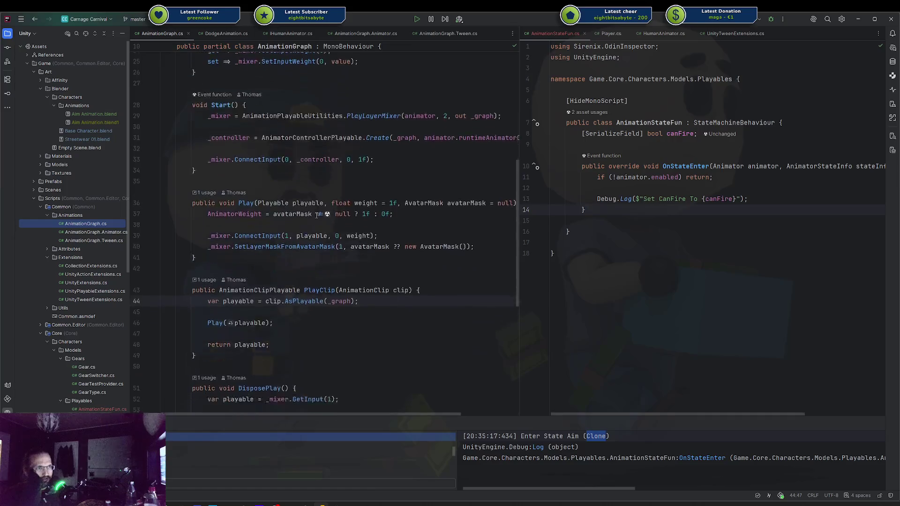
scroll(316, 215, up, 10)
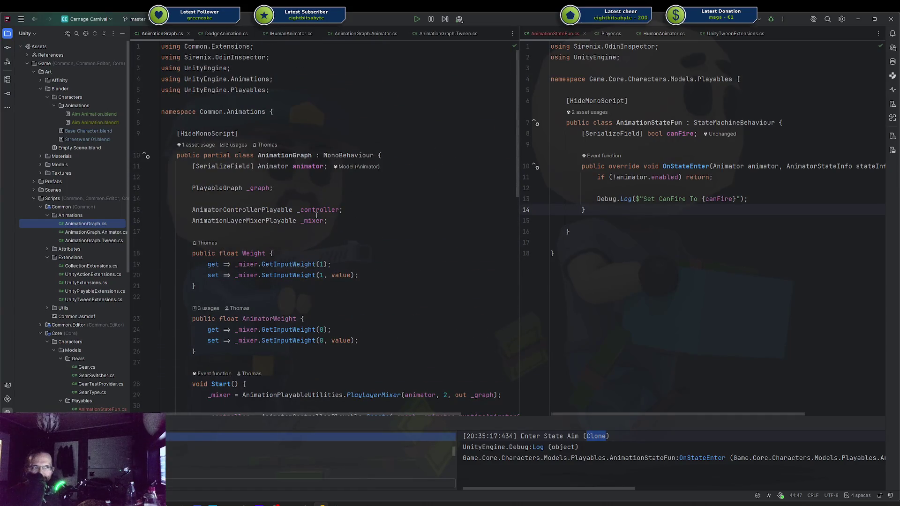
click(228, 176)
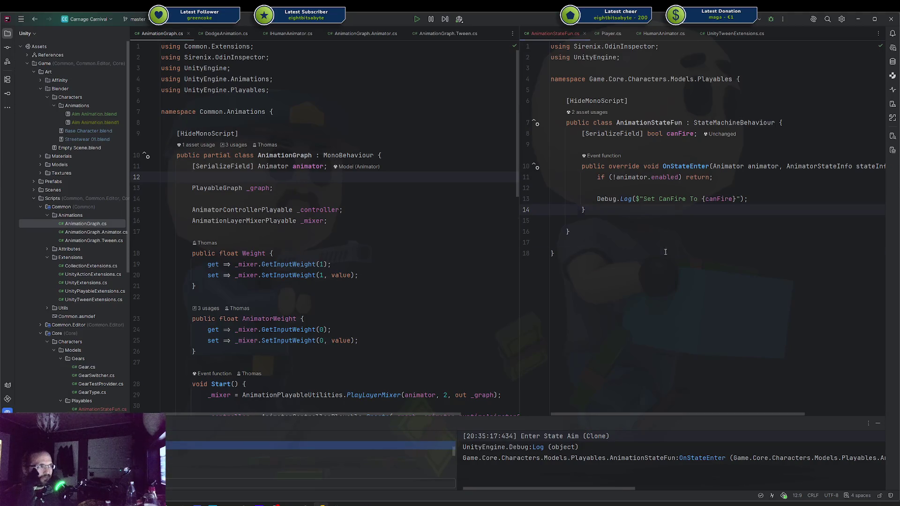
mouse_move(665, 232)
mouse_down()
mouse_move(622, 136)
mouse_move(586, 231)
mouse_move(609, 123)
mouse_move(642, 134)
mouse_up()
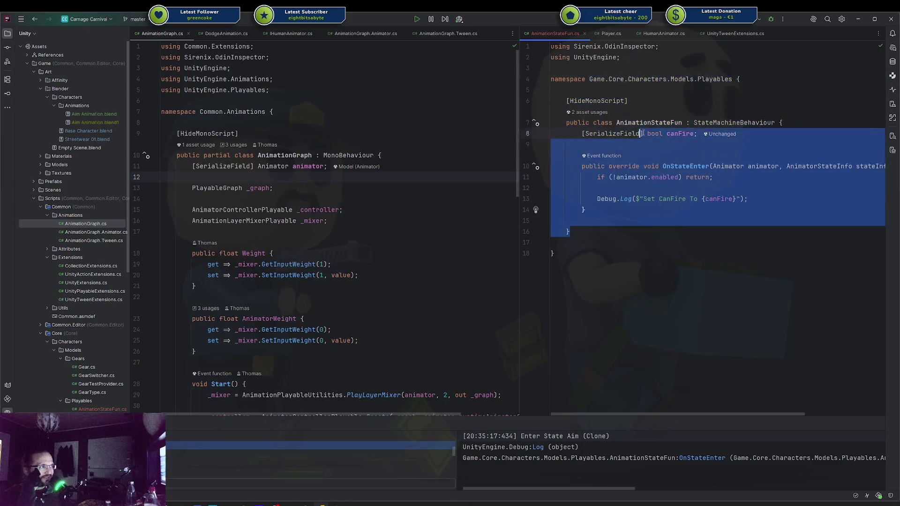
click(717, 199)
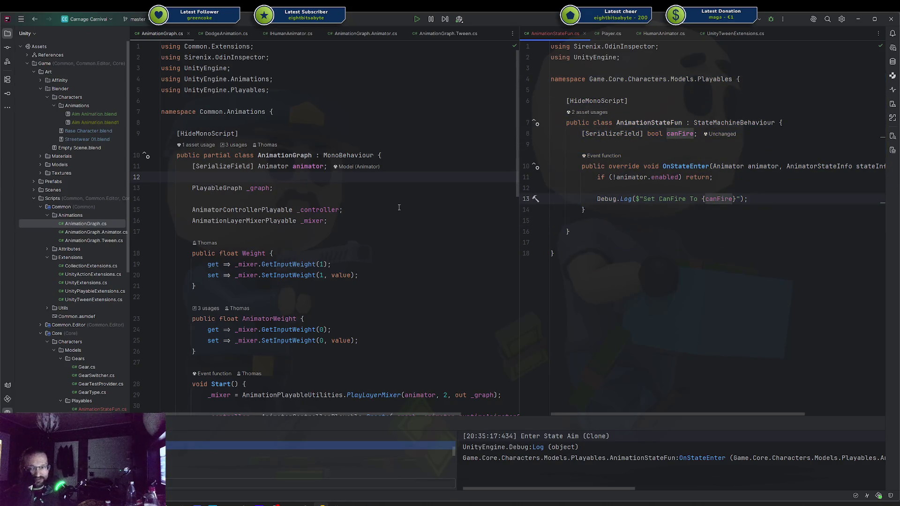
drag(633, 219, 611, 145)
click(633, 218)
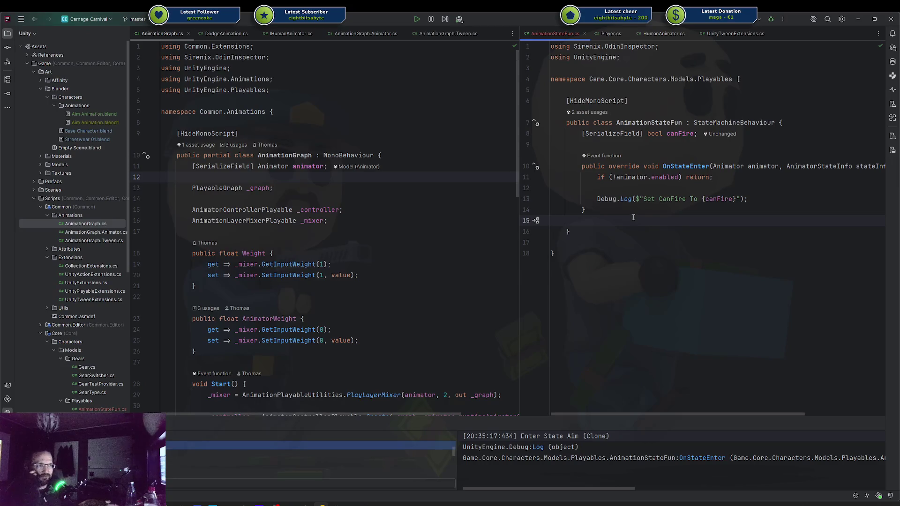
scroll(363, 250, down, 10)
scroll(363, 250, up, 10)
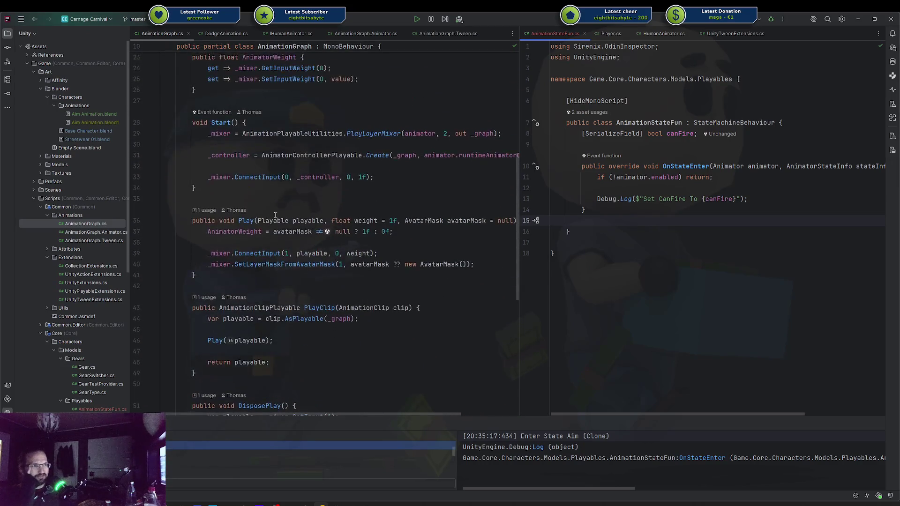
click(304, 178)
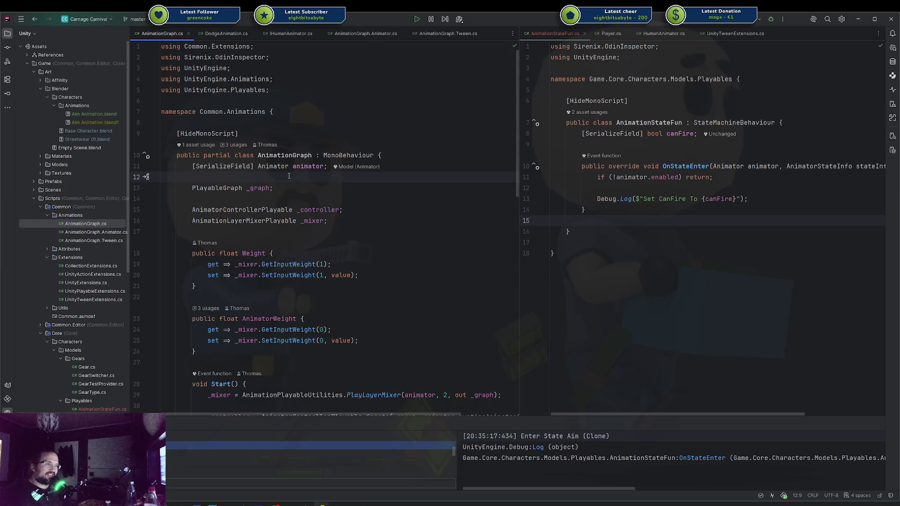
scroll(288, 176, down, 15)
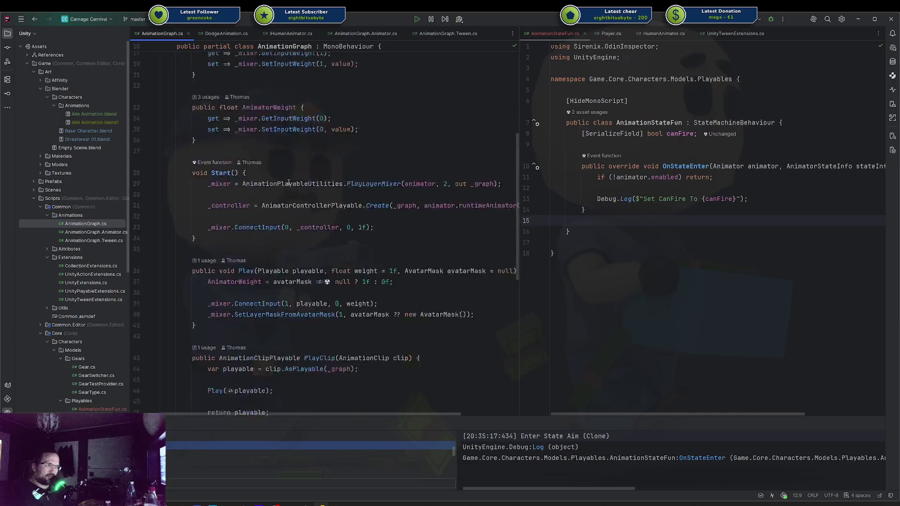
scroll(287, 184, up, 15)
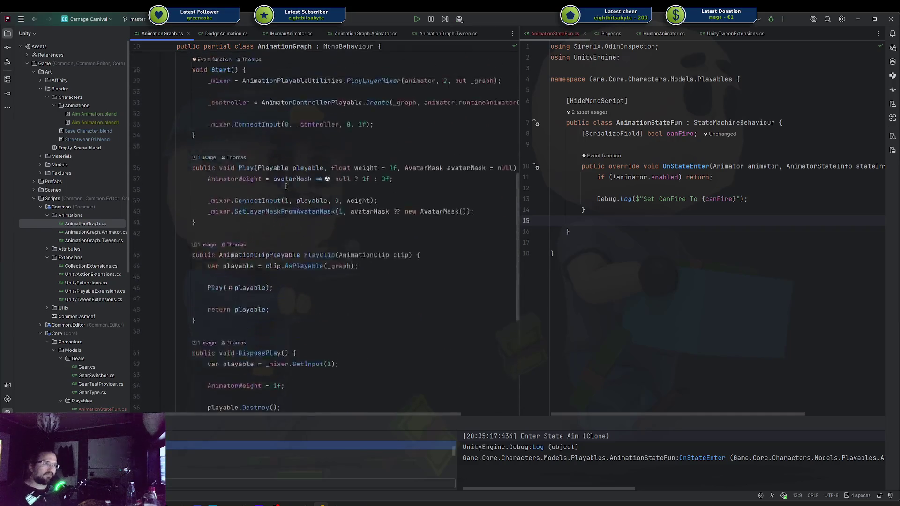
scroll(285, 186, down, 2)
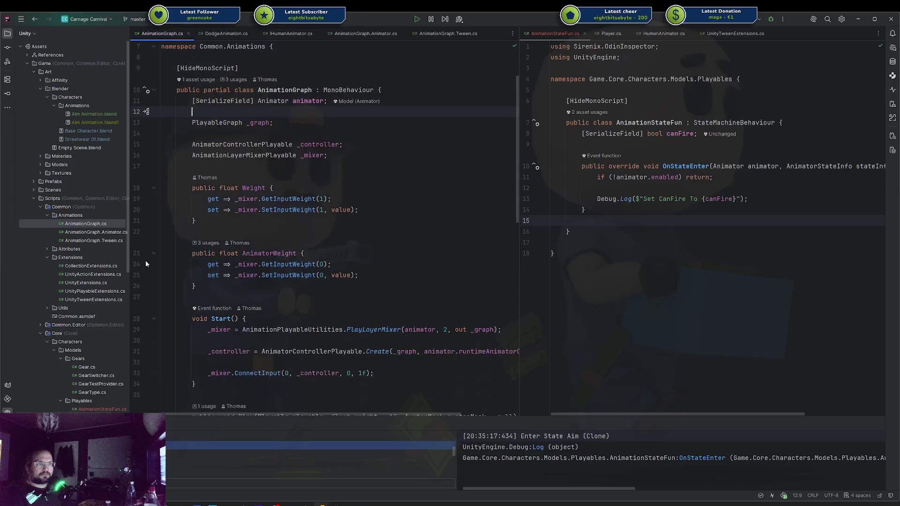
scroll(86, 253, down, 1)
scroll(86, 253, down, 10)
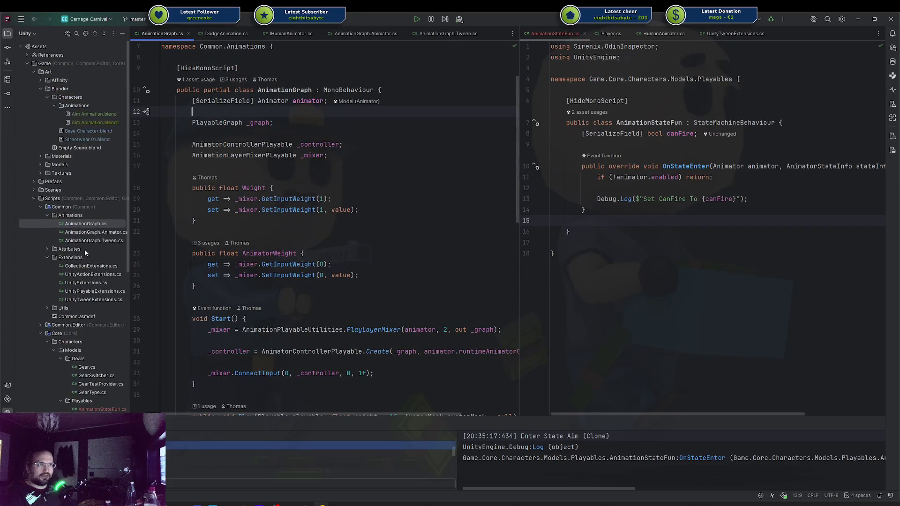
click(307, 253)
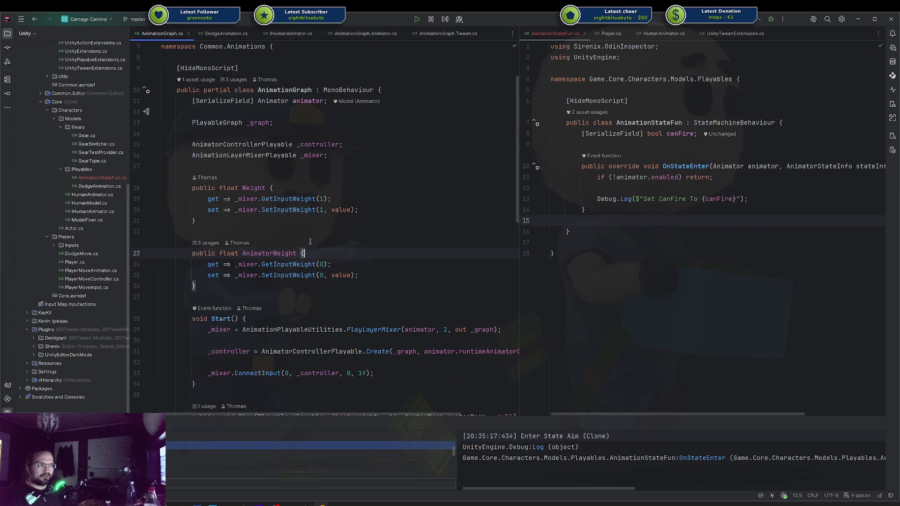
click(271, 227)
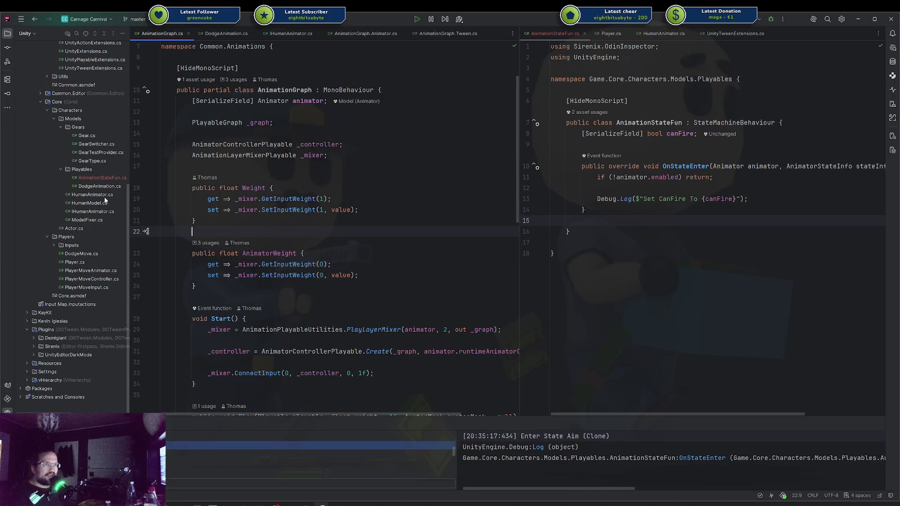
click(86, 33)
click(84, 223)
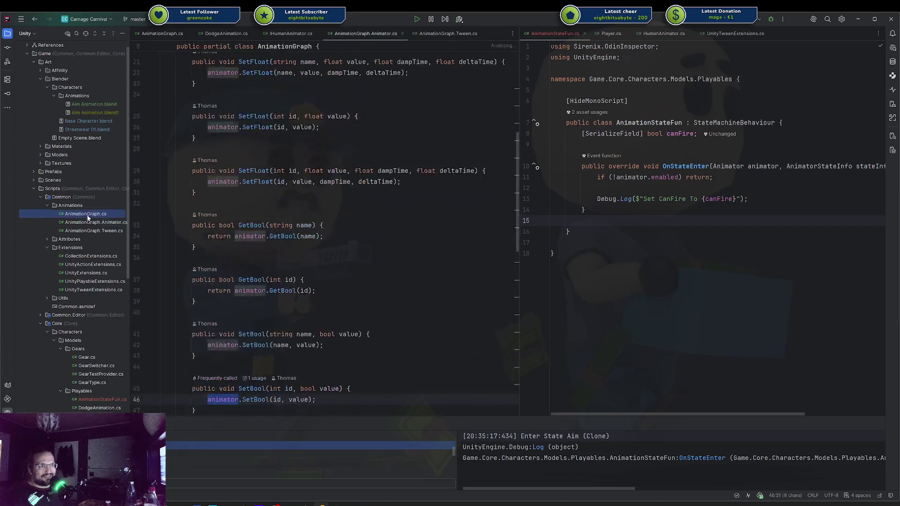
key(Up)
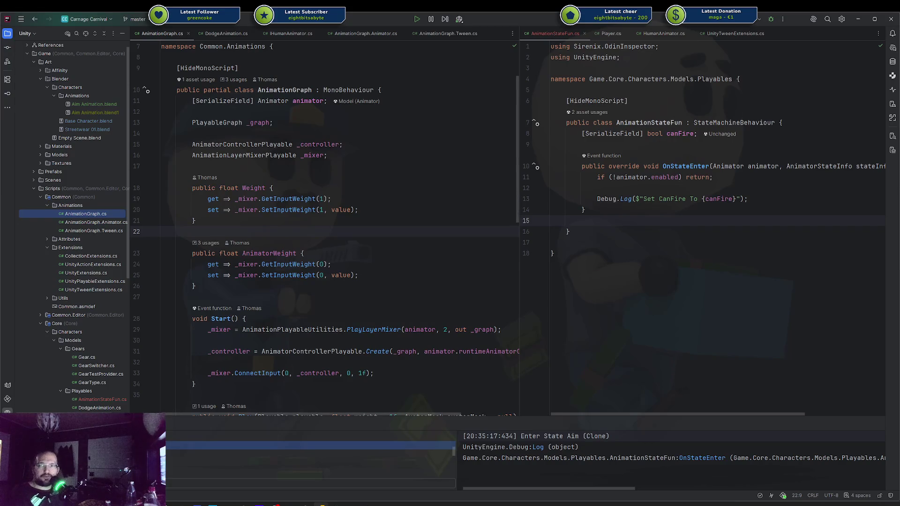
key(alt+Tab)
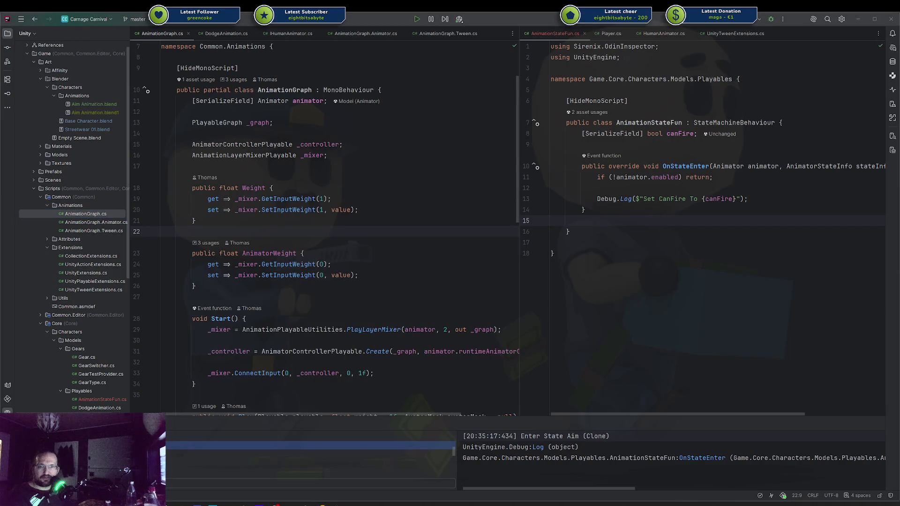